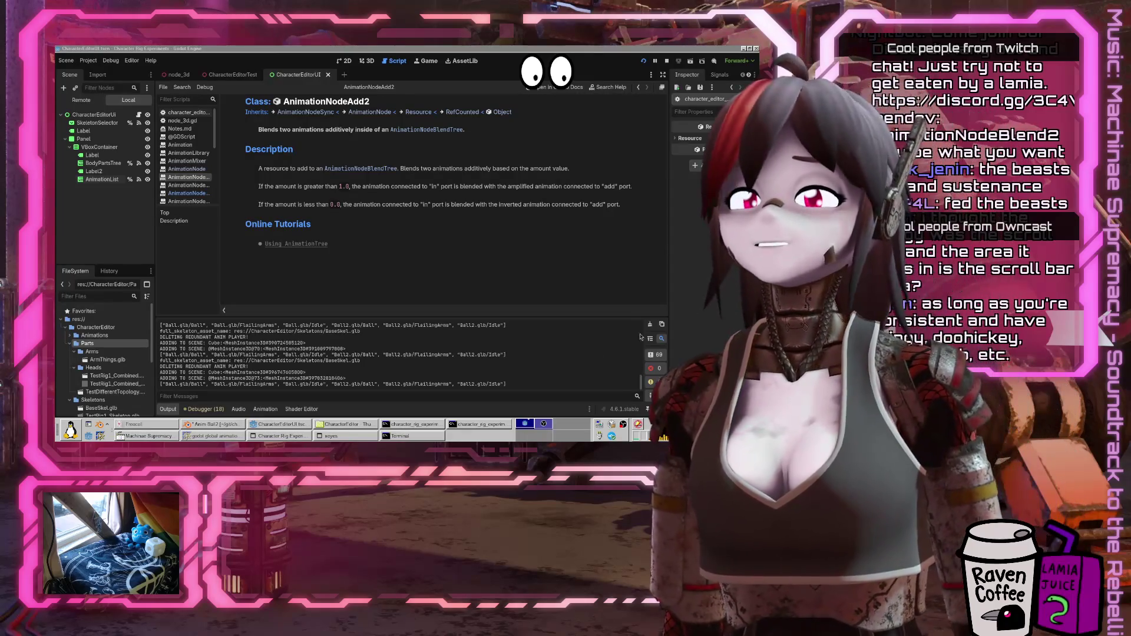
# Open character_editor_ui.gd and enlarge the Animation editor panel below the code.
pyautogui.click(191, 121)
pyautogui.click(190, 113)
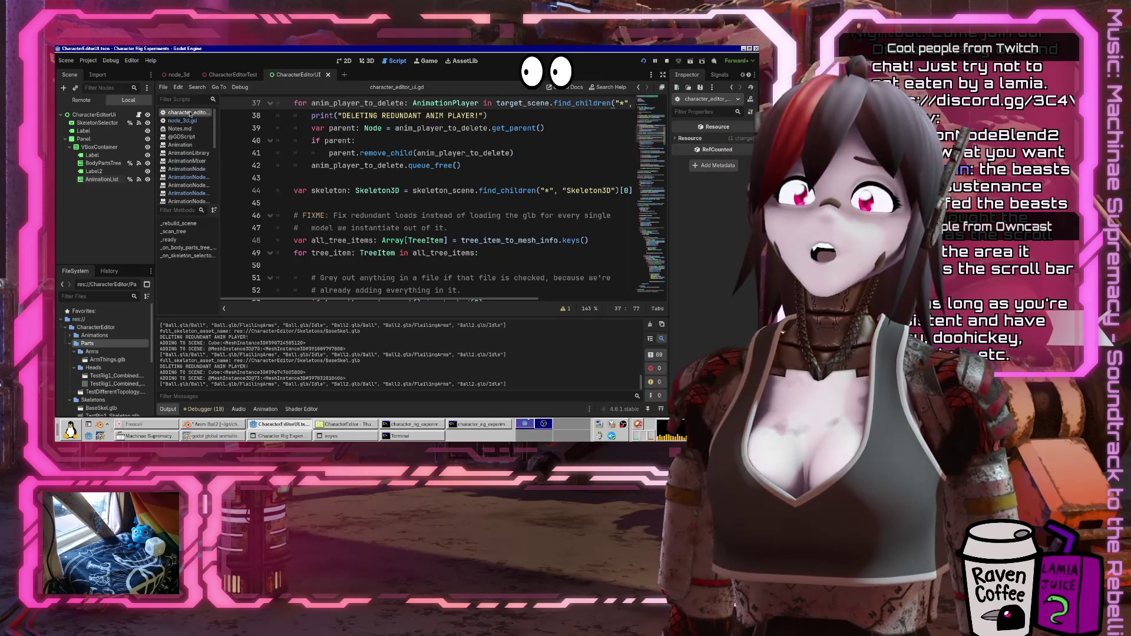
pyautogui.click(261, 410)
pyautogui.moveTo(348, 311)
pyautogui.mouseDown()
pyautogui.moveTo(370, 191)
pyautogui.moveTo(374, 229)
pyautogui.mouseUp()
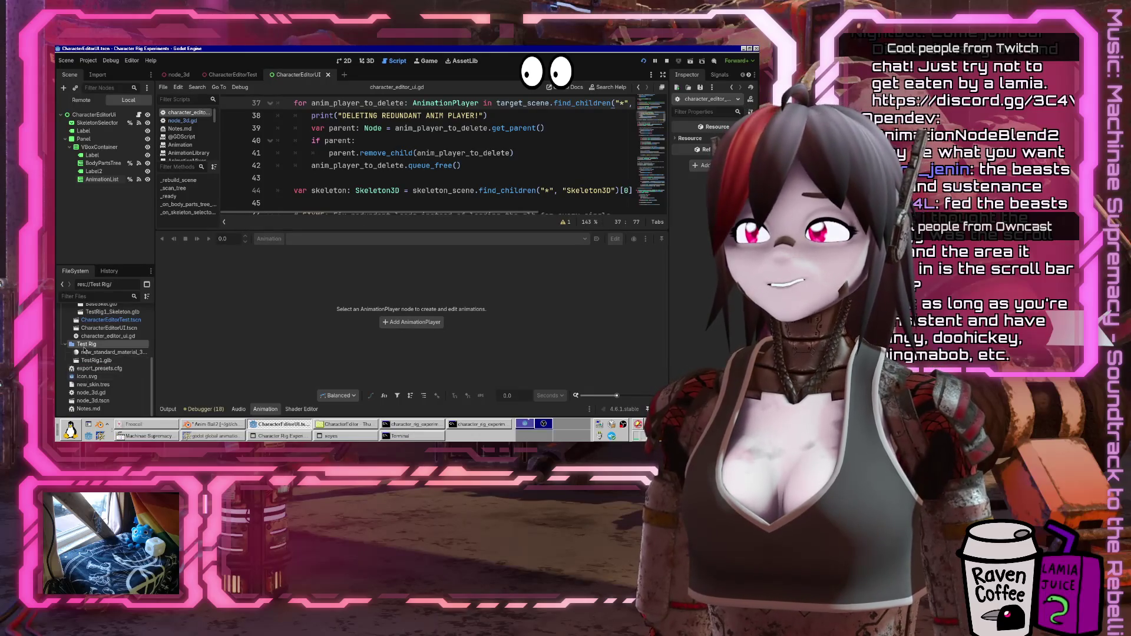
# Create the 3D scene test_anim_tree_scene in Test Rig and view it in the 3D workspace.
pyautogui.rightClick(85, 361)
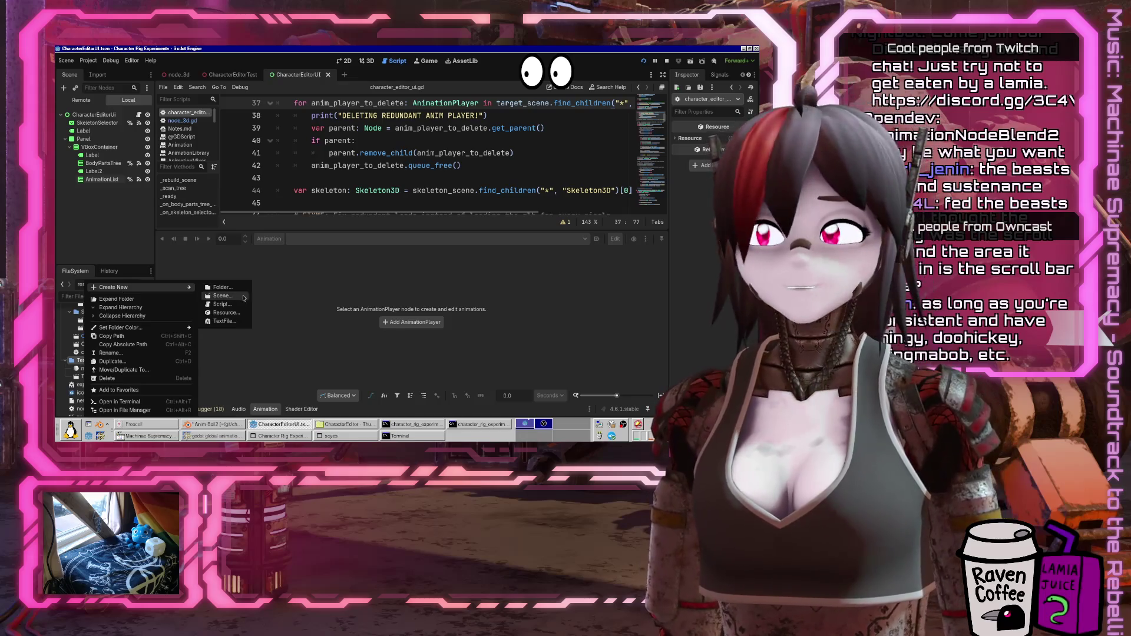
pyautogui.click(239, 296)
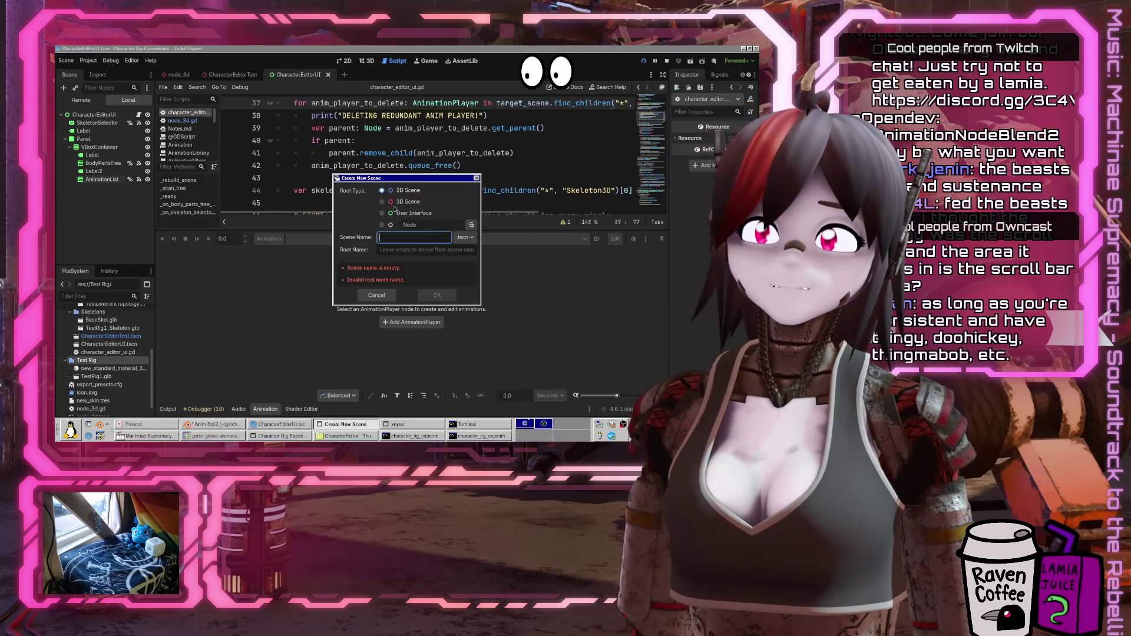
pyautogui.click(394, 202)
pyautogui.click(400, 236)
pyautogui.write('test_')
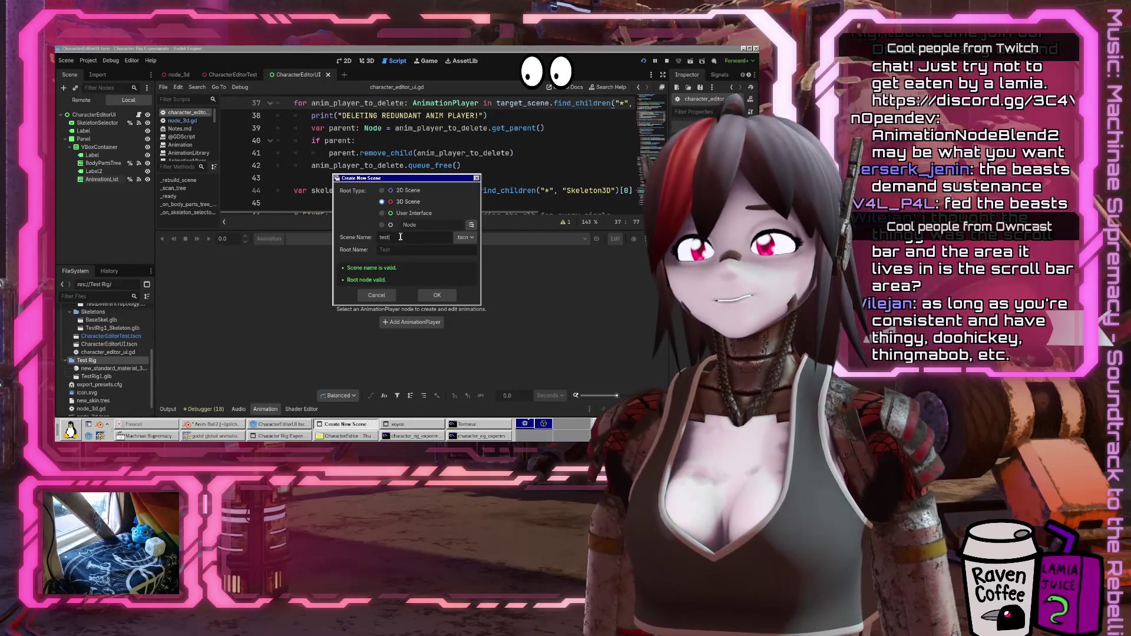
pyautogui.write('anim_tree_scene')
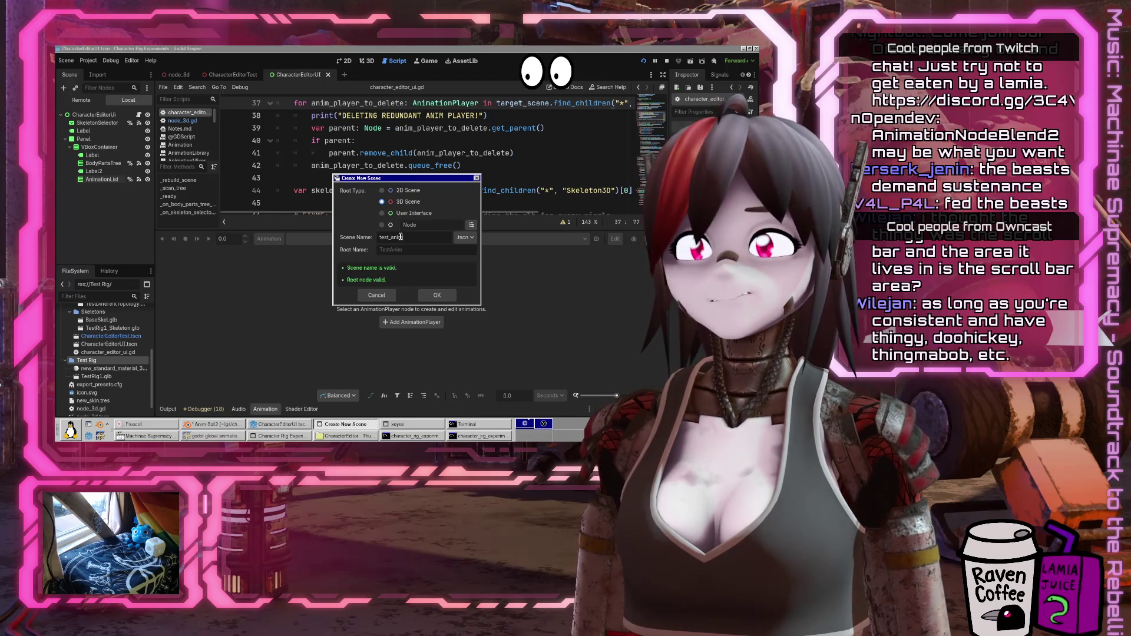
pyautogui.press('Return')
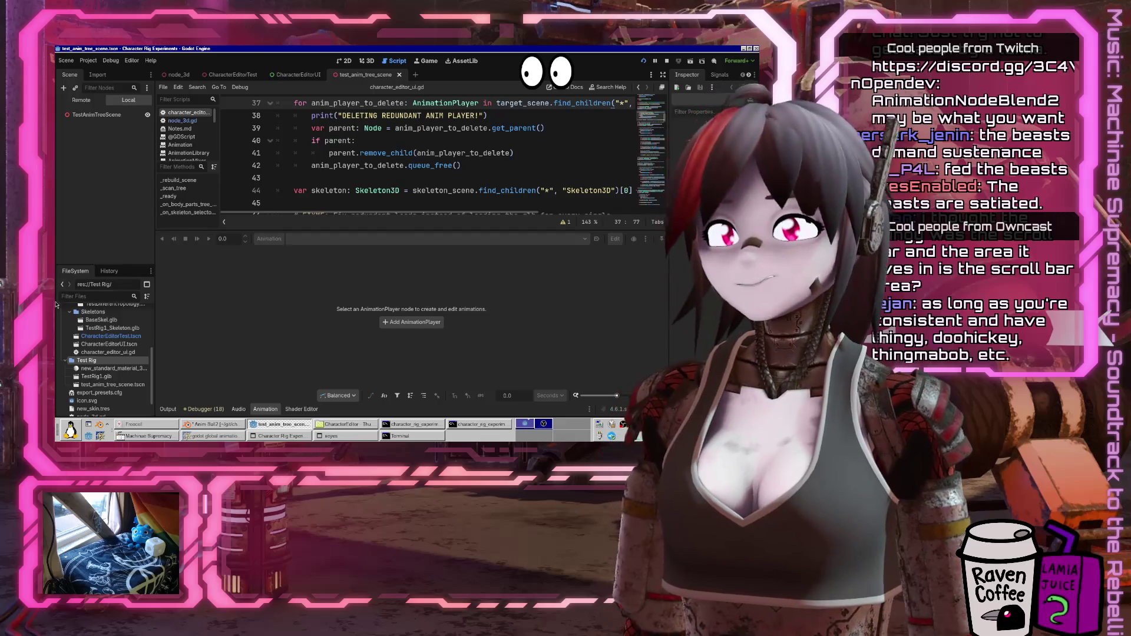
pyautogui.click(364, 63)
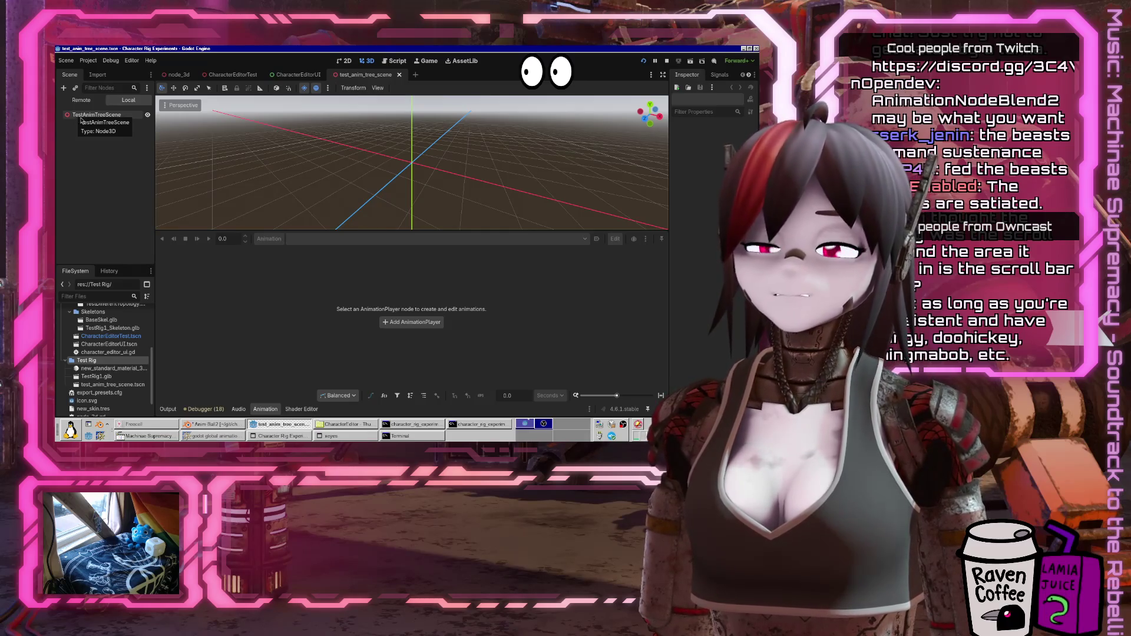
pyautogui.click(96, 116)
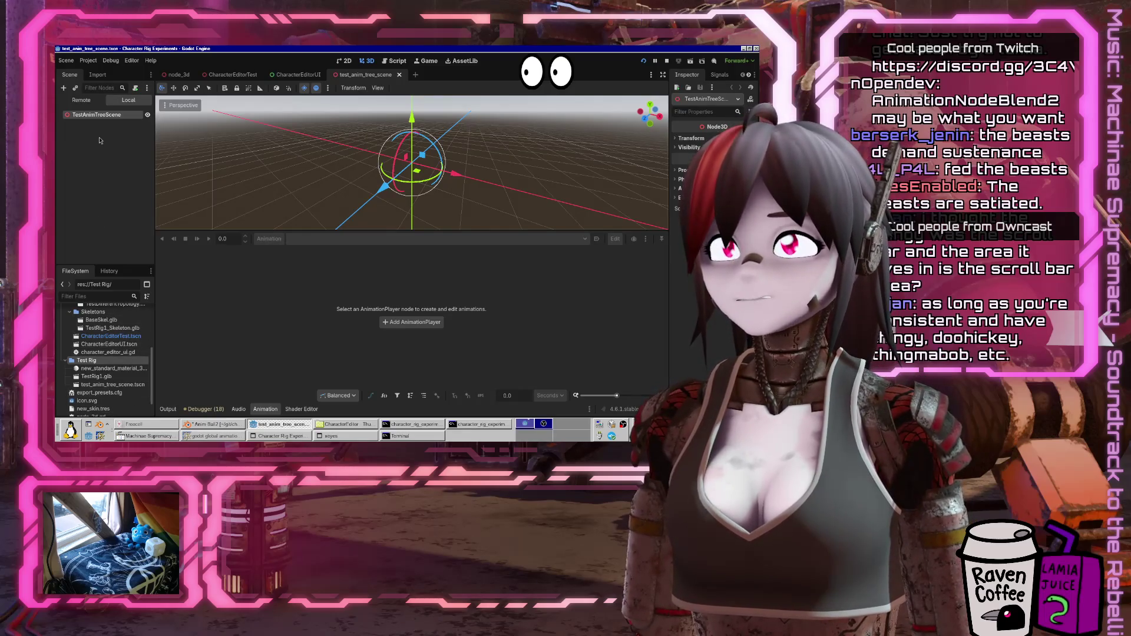
pyautogui.scroll(-2, 112, 365)
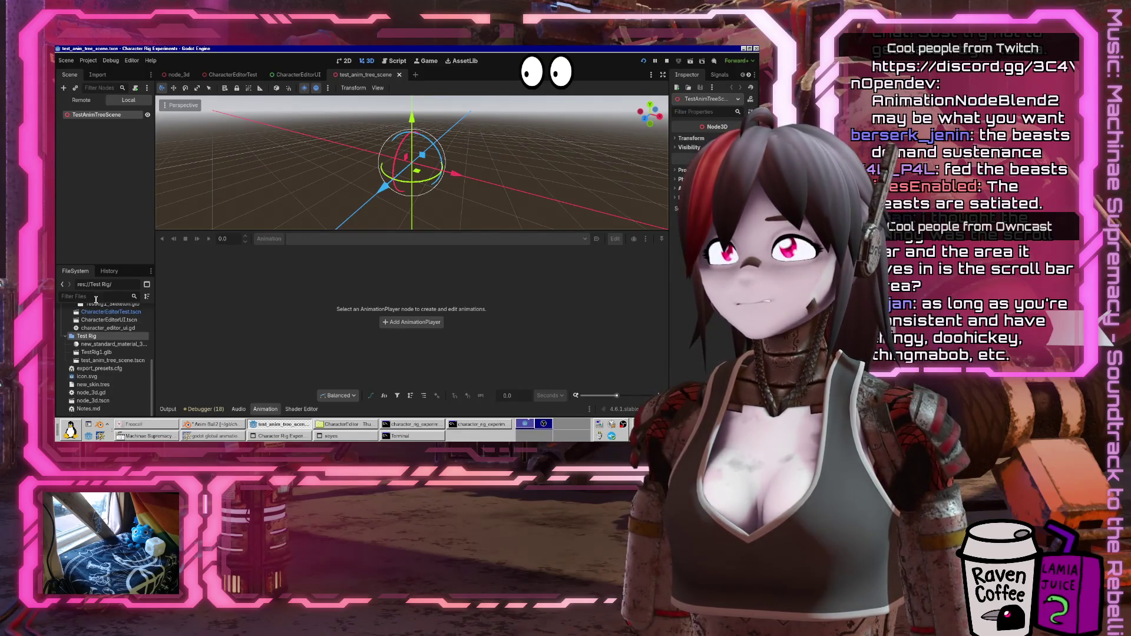
pyautogui.scroll(5, 110, 322)
pyautogui.scroll(-2, 83, 395)
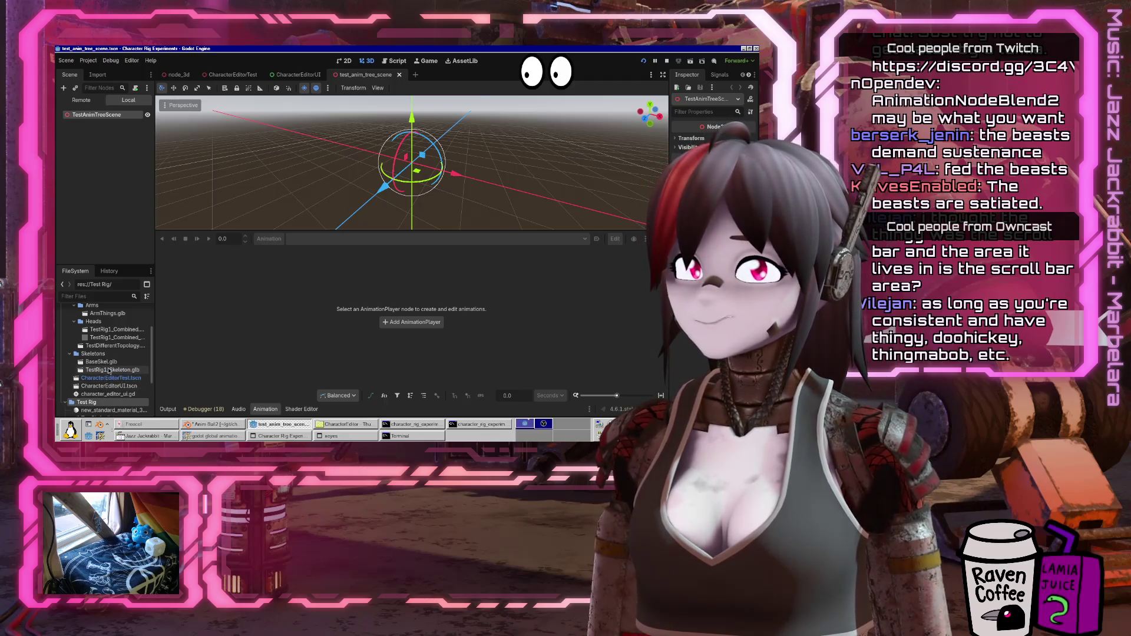
pyautogui.scroll(3, 108, 372)
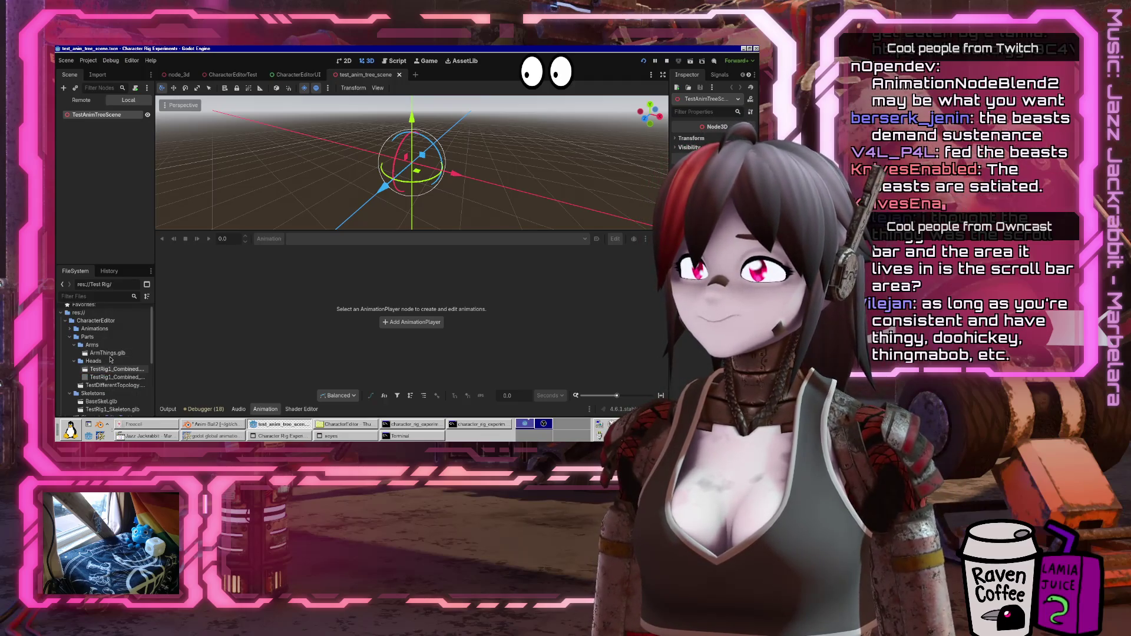
# Drag Ball2.glb from the Animations folder into the test scene viewport.
pyautogui.click(70, 337)
pyautogui.click(70, 328)
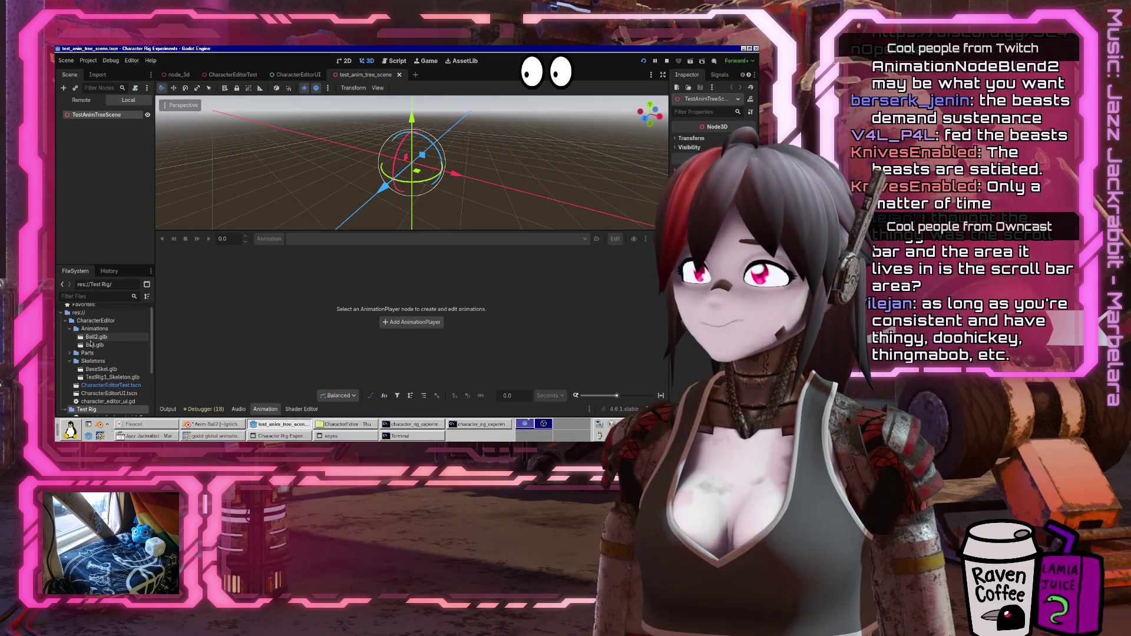
pyautogui.moveTo(96, 338)
pyautogui.mouseDown()
pyautogui.moveTo(97, 323)
pyautogui.moveTo(419, 199)
pyautogui.mouseUp()
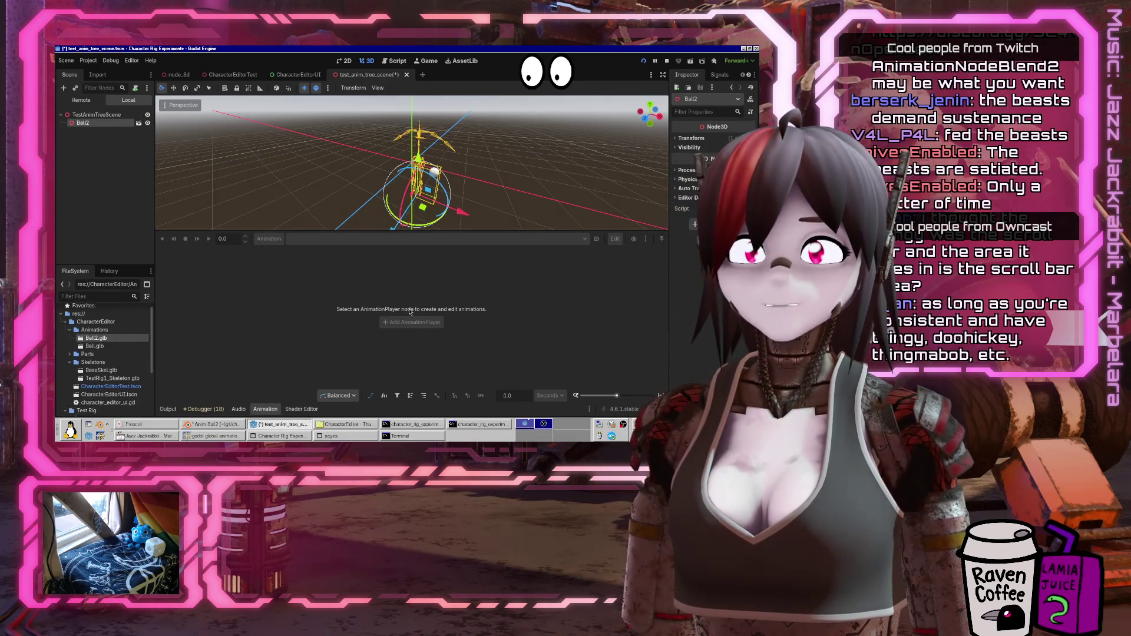
# Make Ball2's children editable and scrub its AnimationPlayer's Ball animation.
pyautogui.rightClick(84, 127)
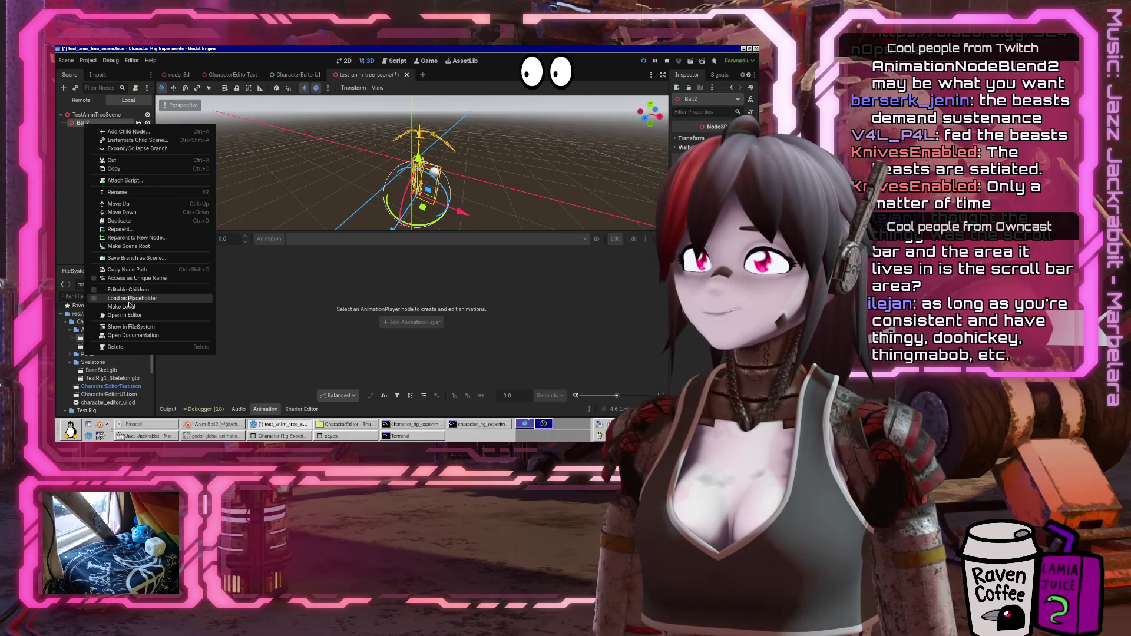
pyautogui.click(127, 290)
pyautogui.click(101, 155)
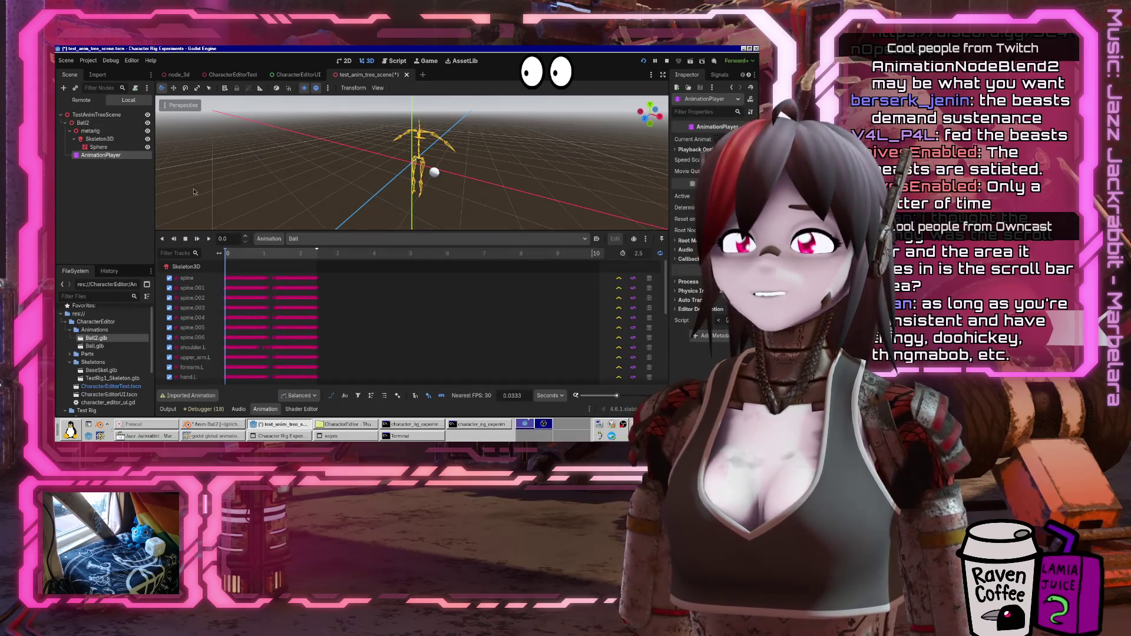
pyautogui.moveTo(222, 260)
pyautogui.mouseDown()
pyautogui.moveTo(326, 269)
pyautogui.moveTo(231, 252)
pyautogui.moveTo(290, 260)
pyautogui.moveTo(188, 259)
pyautogui.mouseUp()
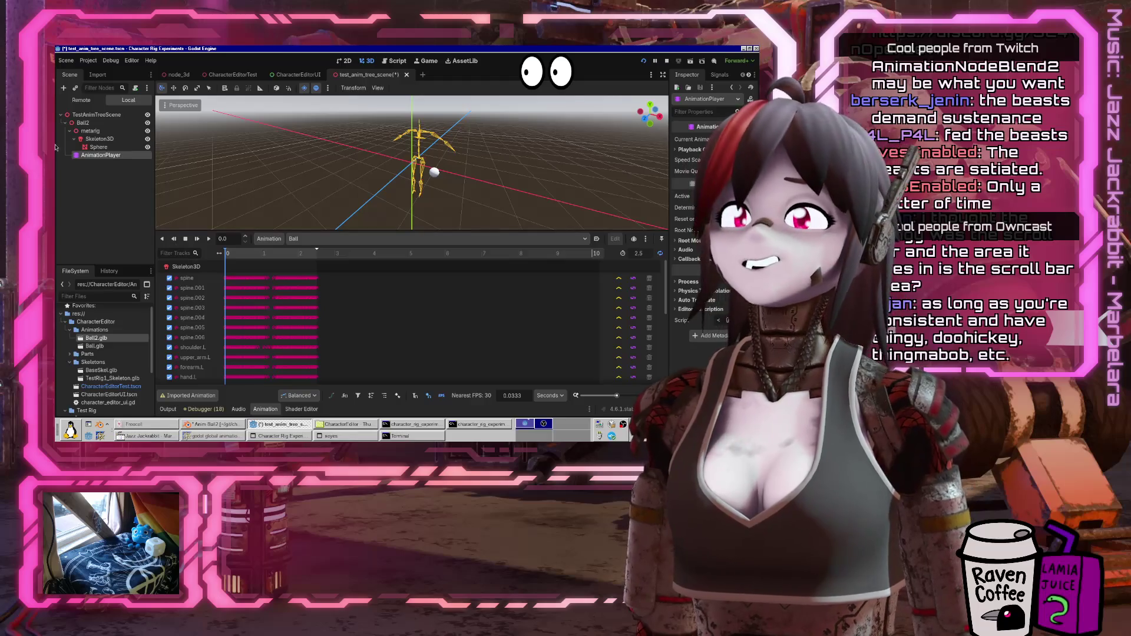
pyautogui.click(84, 114)
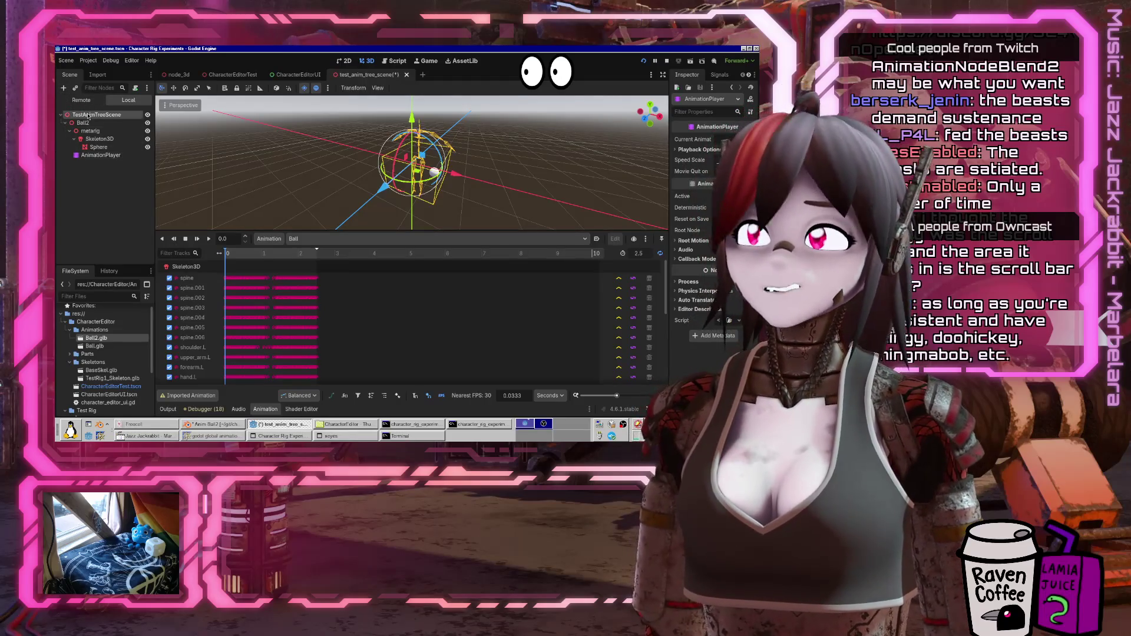
# Add an AnimationTree child to the TestAnimTreeScene root and widen the Inspector.
pyautogui.click(64, 91)
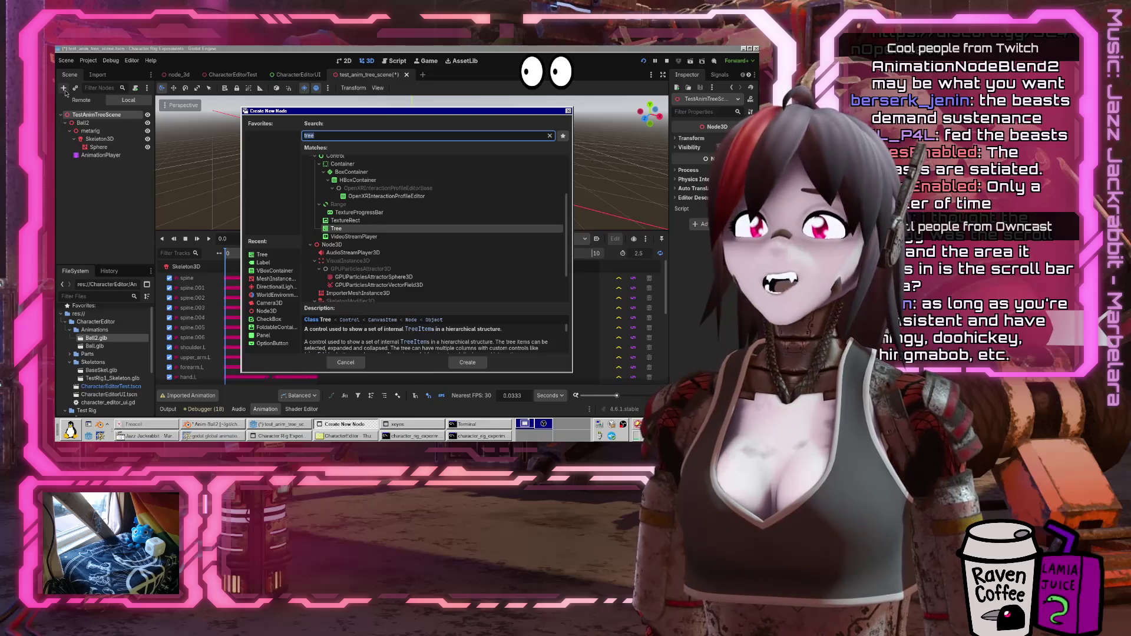
pyautogui.write('animtree')
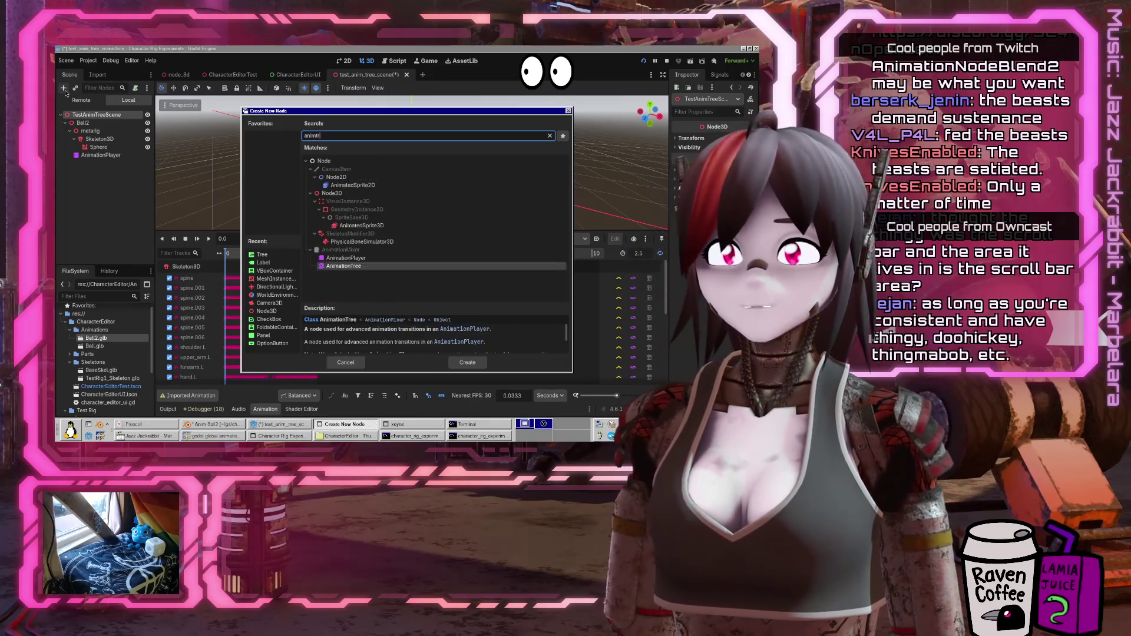
pyautogui.press('Return')
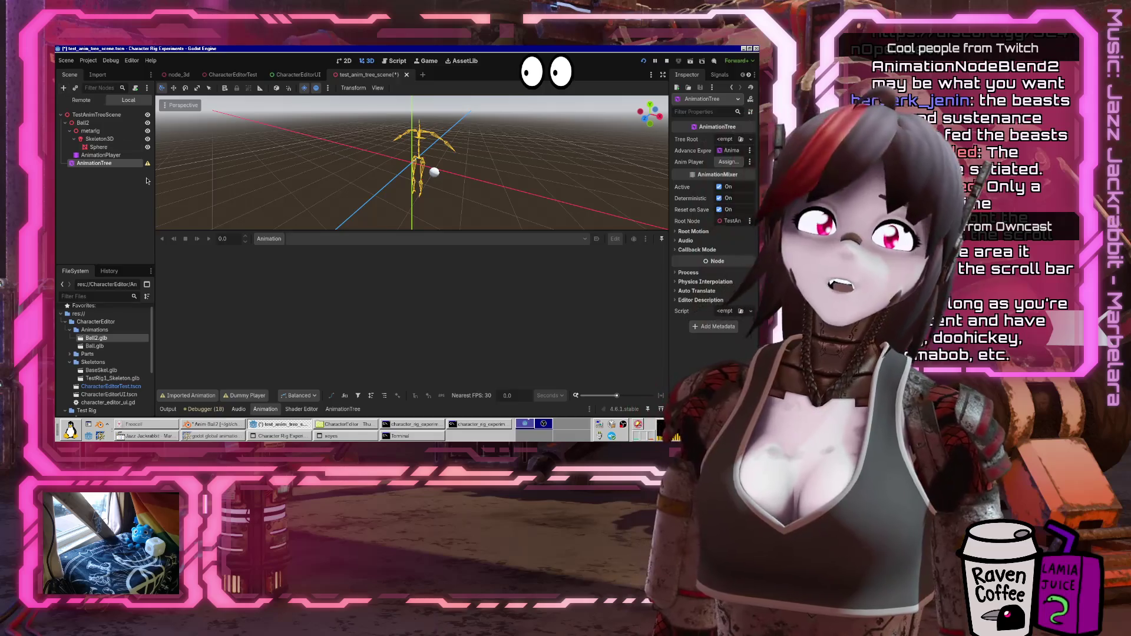
pyautogui.moveTo(149, 168)
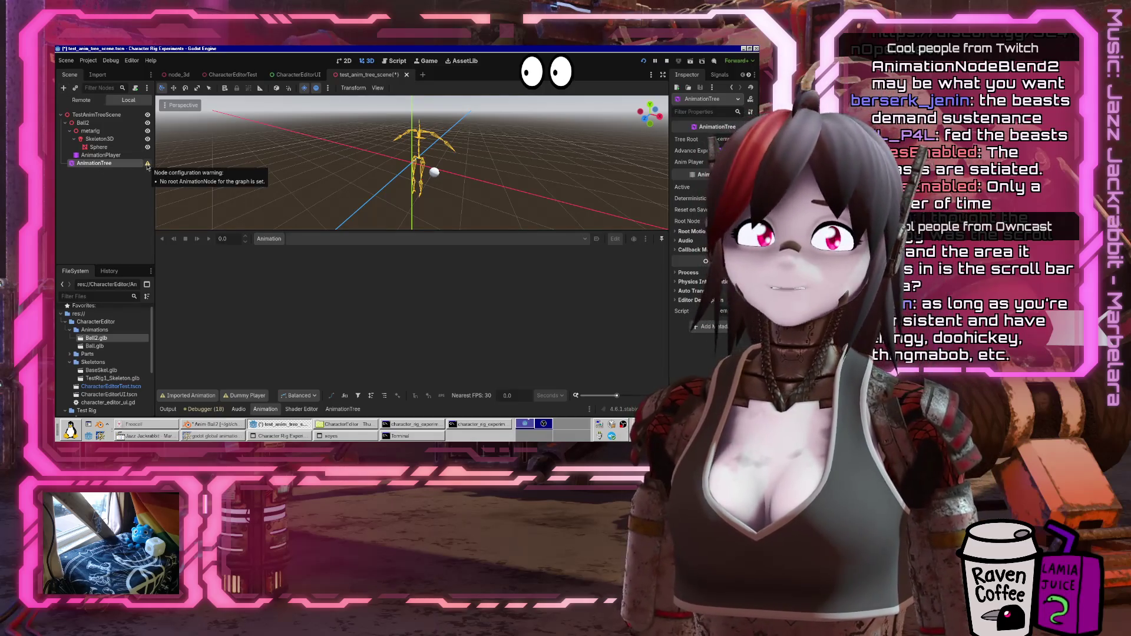
pyautogui.moveTo(670, 155); pyautogui.dragTo(543, 155)
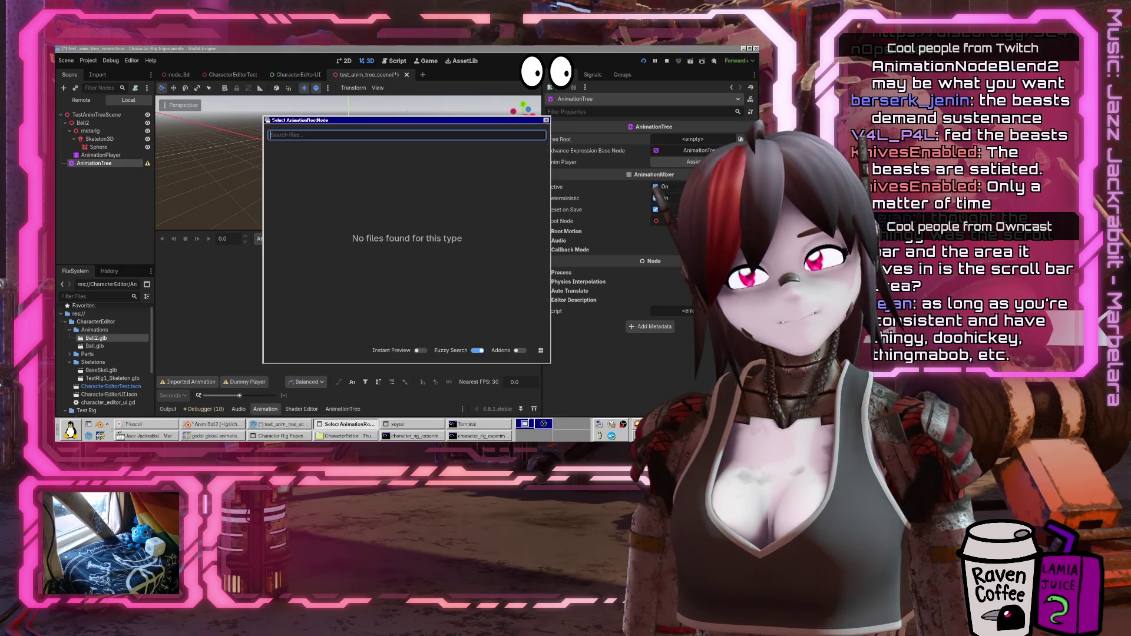
# Set the AnimationTree's Anim Player to Ball2's AnimationPlayer.
pyautogui.click(546, 121)
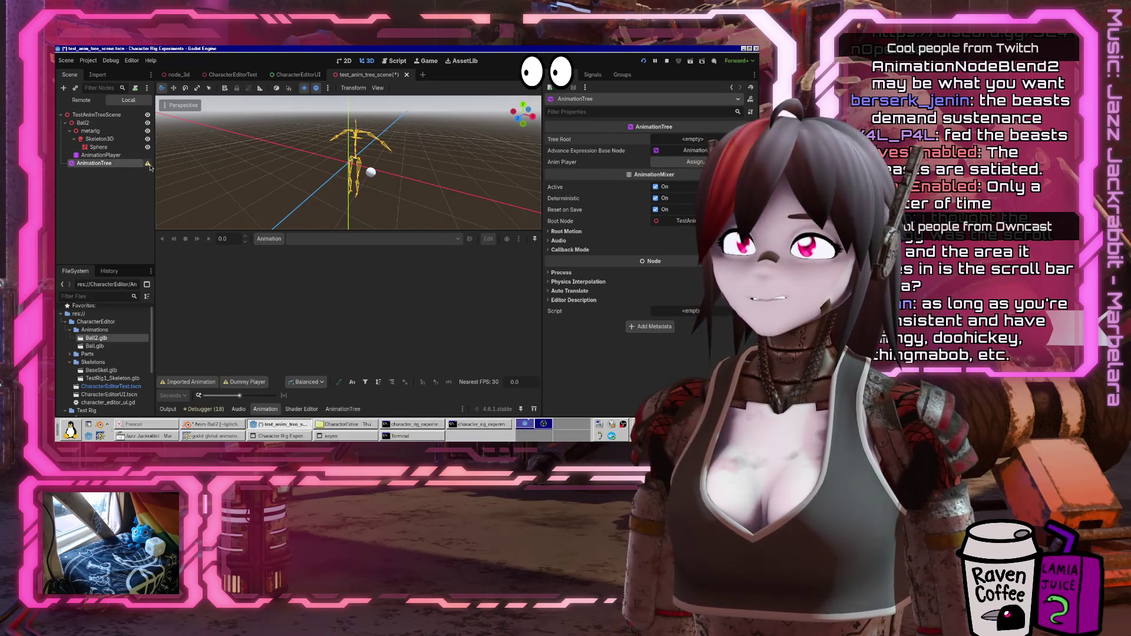
pyautogui.moveTo(150, 168)
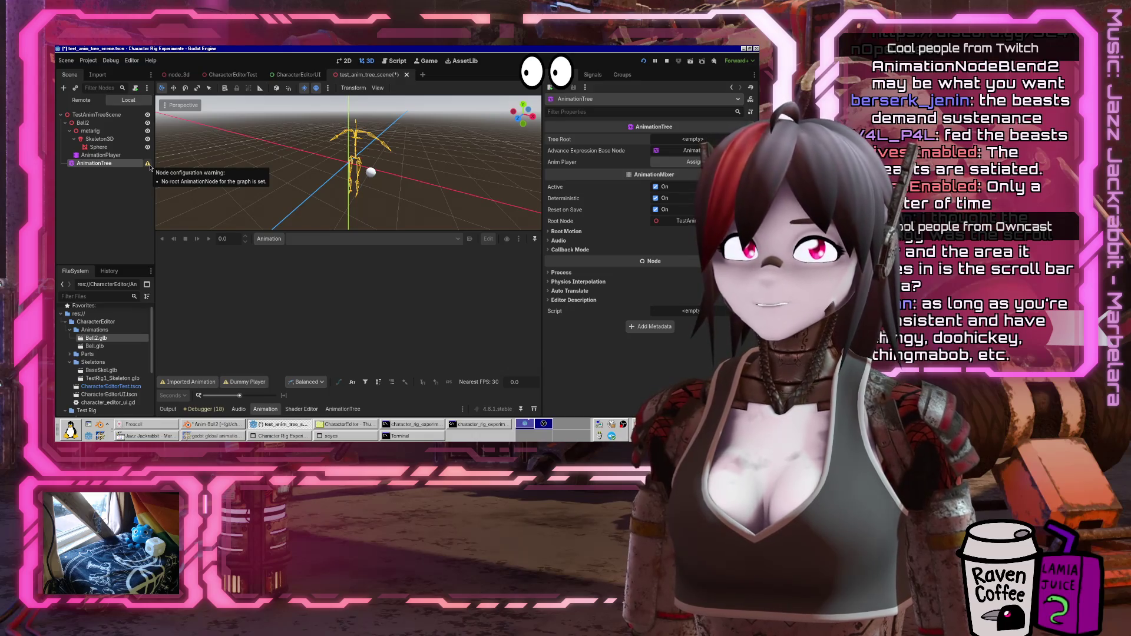
pyautogui.click(678, 162)
pyautogui.doubleClick(409, 173)
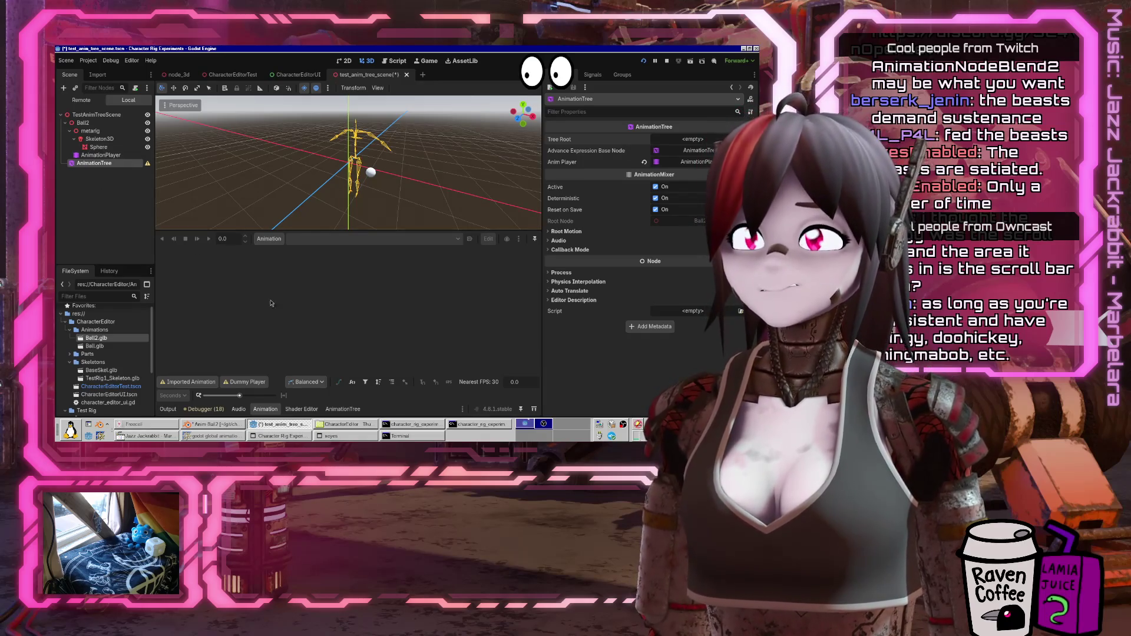
# Give the AnimationTree's Tree Root a new animation root node.
pyautogui.moveTo(146, 168)
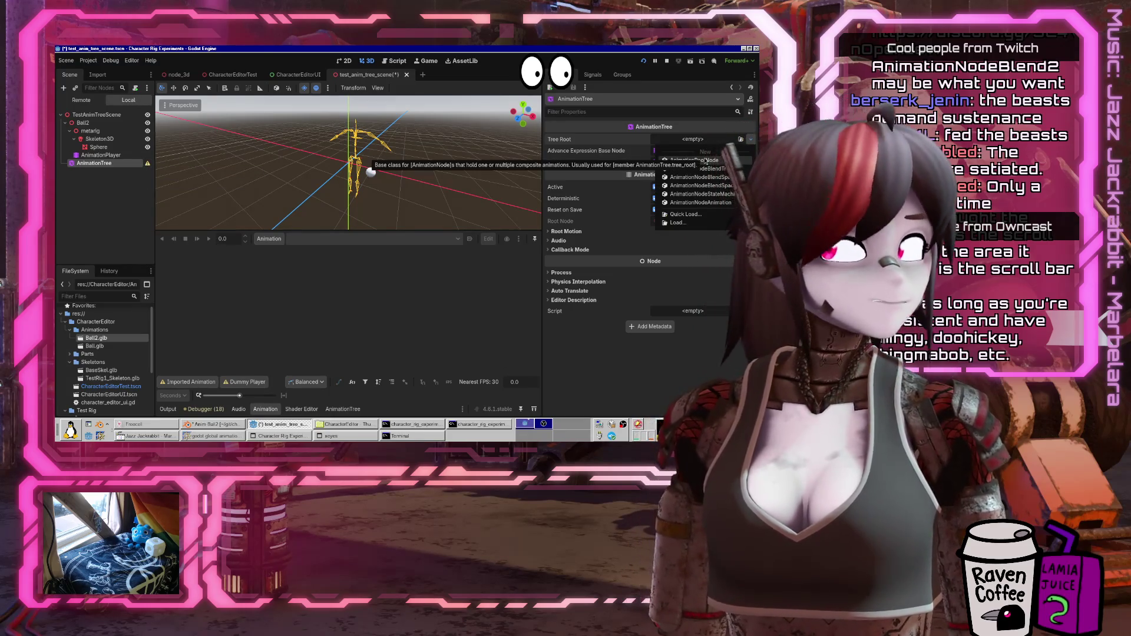
pyautogui.click(705, 161)
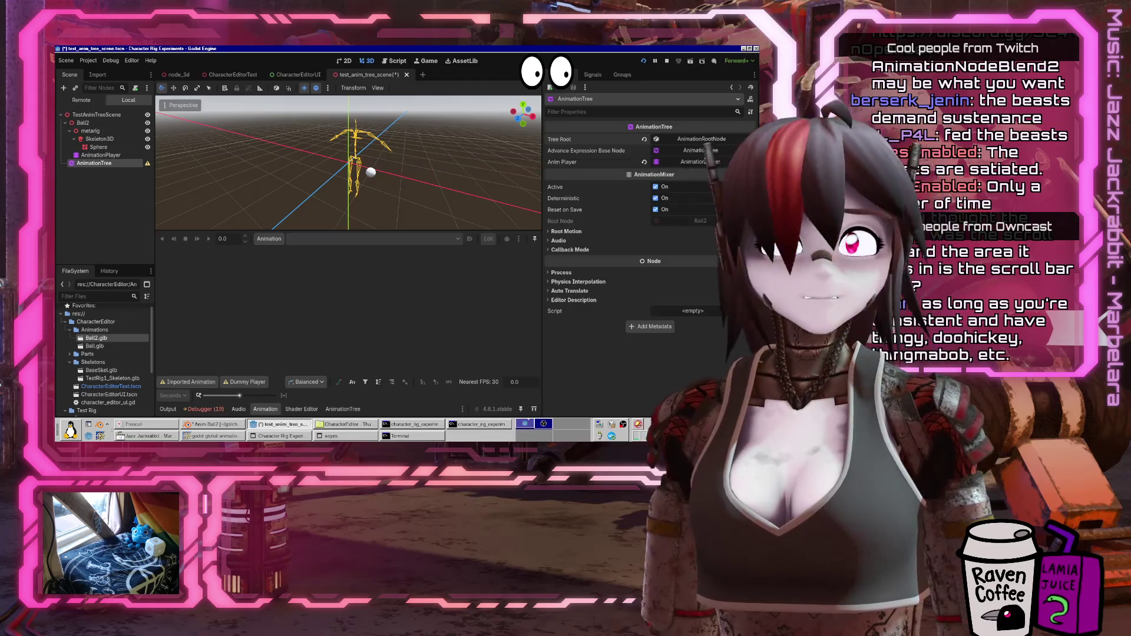
pyautogui.click(703, 140)
pyautogui.click(703, 140)
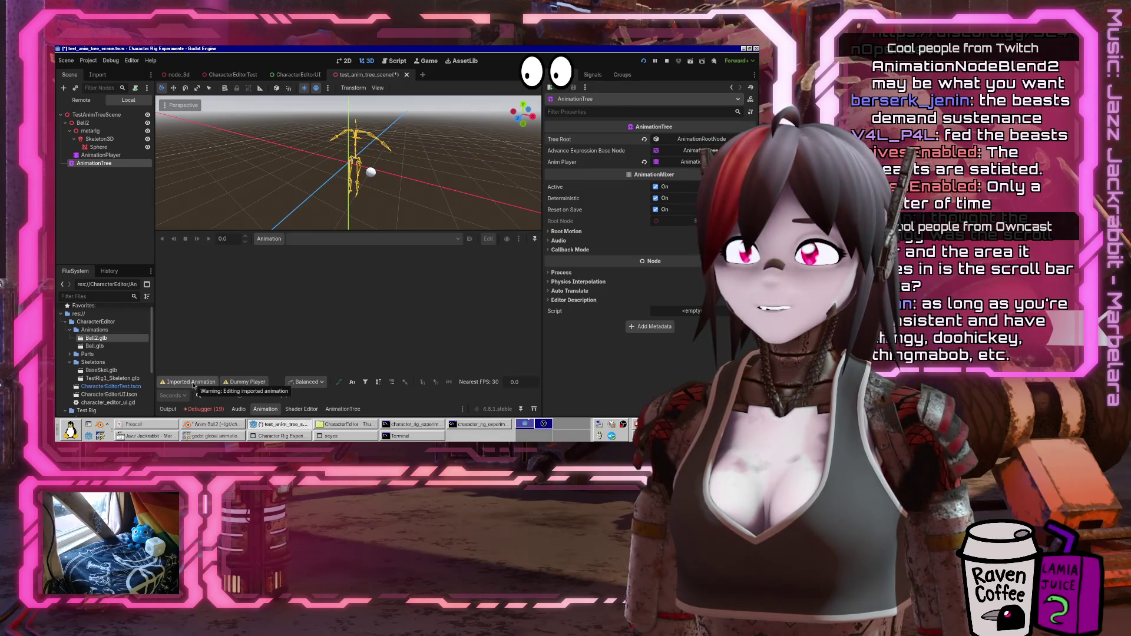
# Set the AnimationTree's Tree Root to a new BlendTree and enlarge the graph area.
pyautogui.click(107, 164)
pyautogui.click(733, 142)
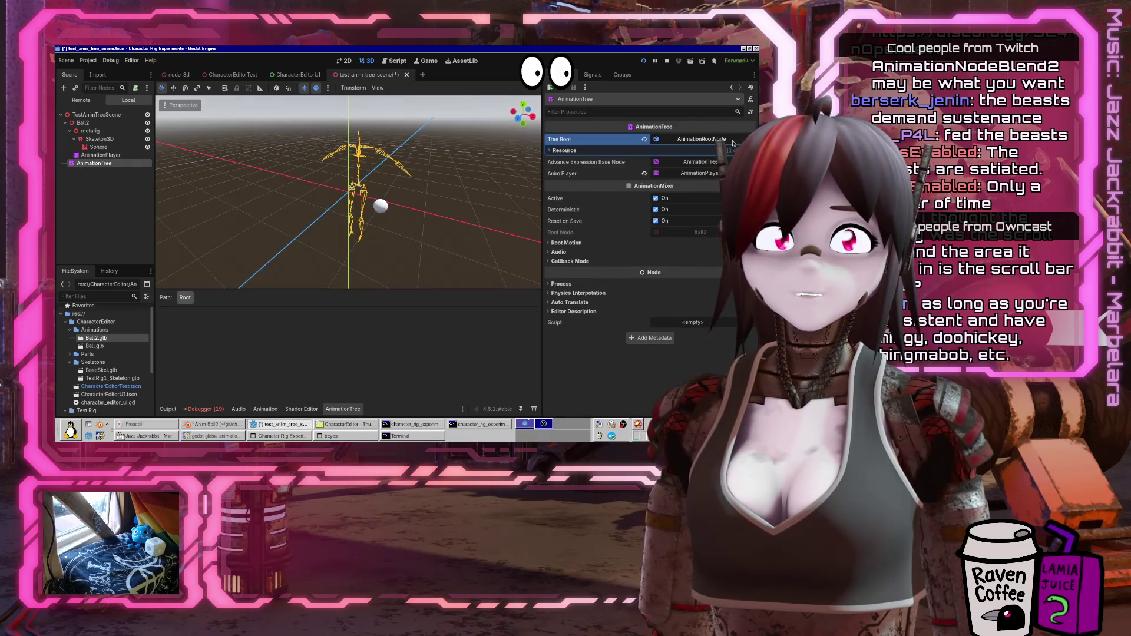
pyautogui.click(710, 141)
pyautogui.click(743, 140)
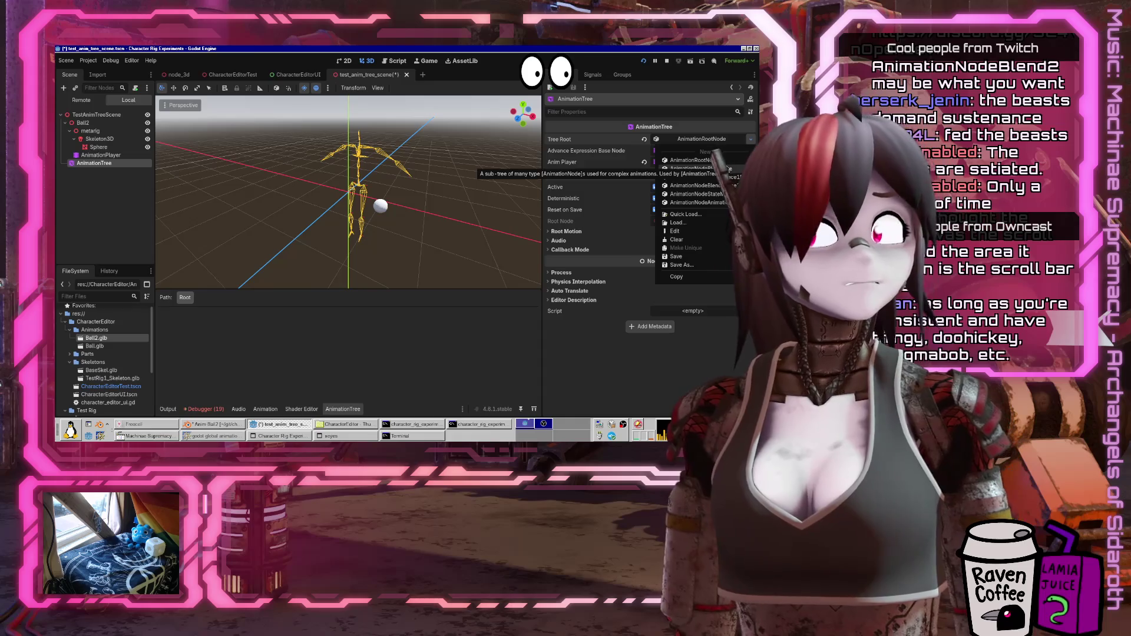
pyautogui.click(701, 169)
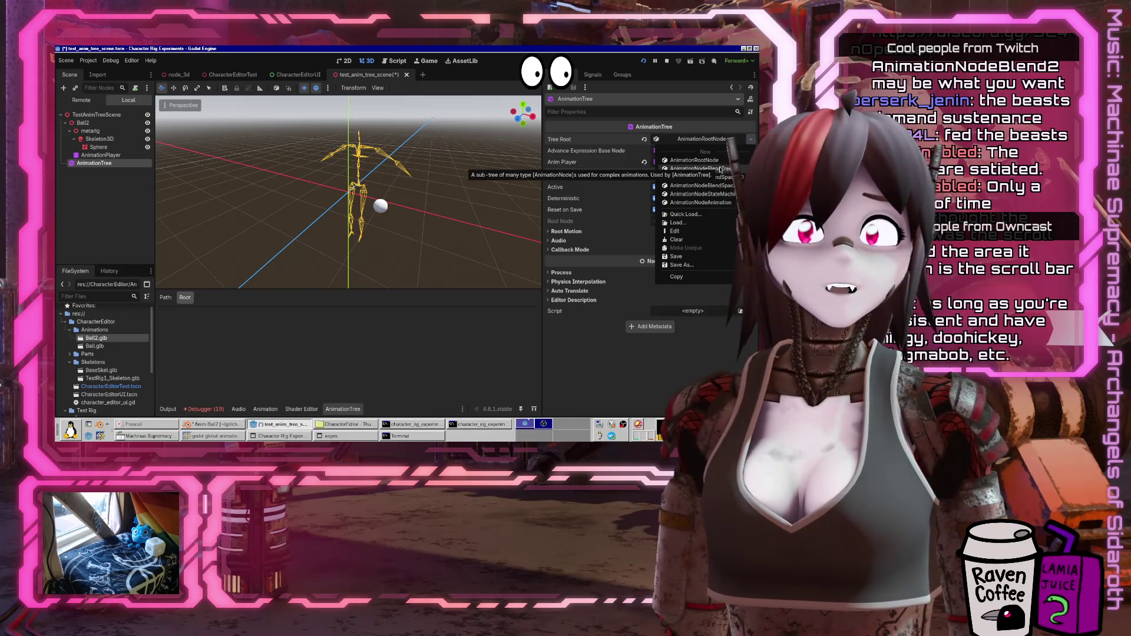
pyautogui.moveTo(380, 287); pyautogui.dragTo(380, 194)
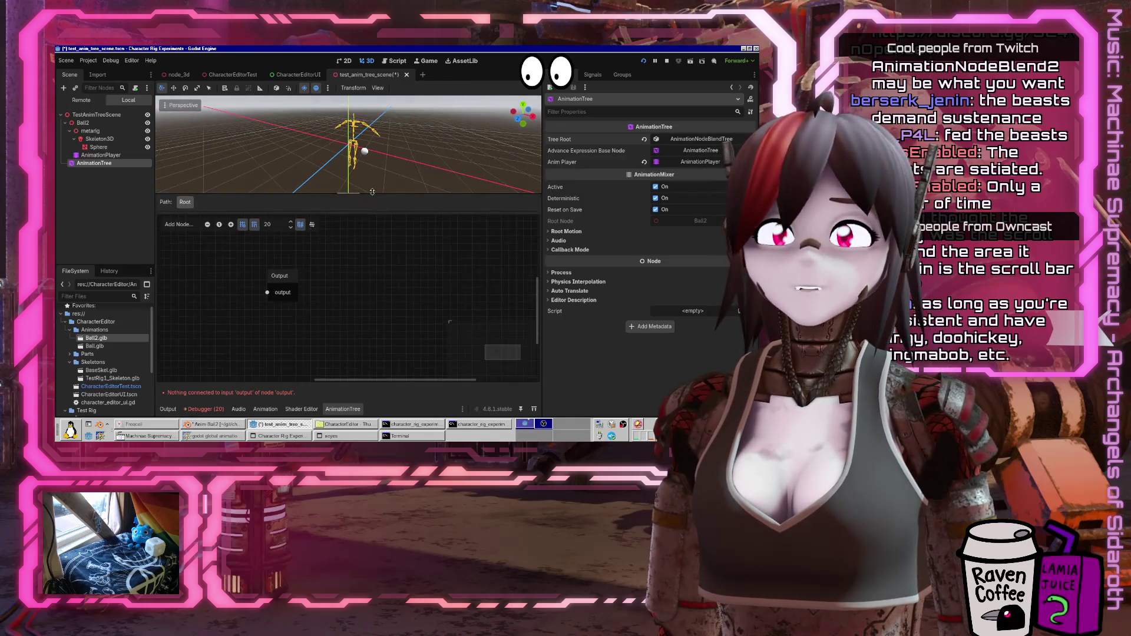
pyautogui.rightClick(318, 300)
pyautogui.click(452, 298)
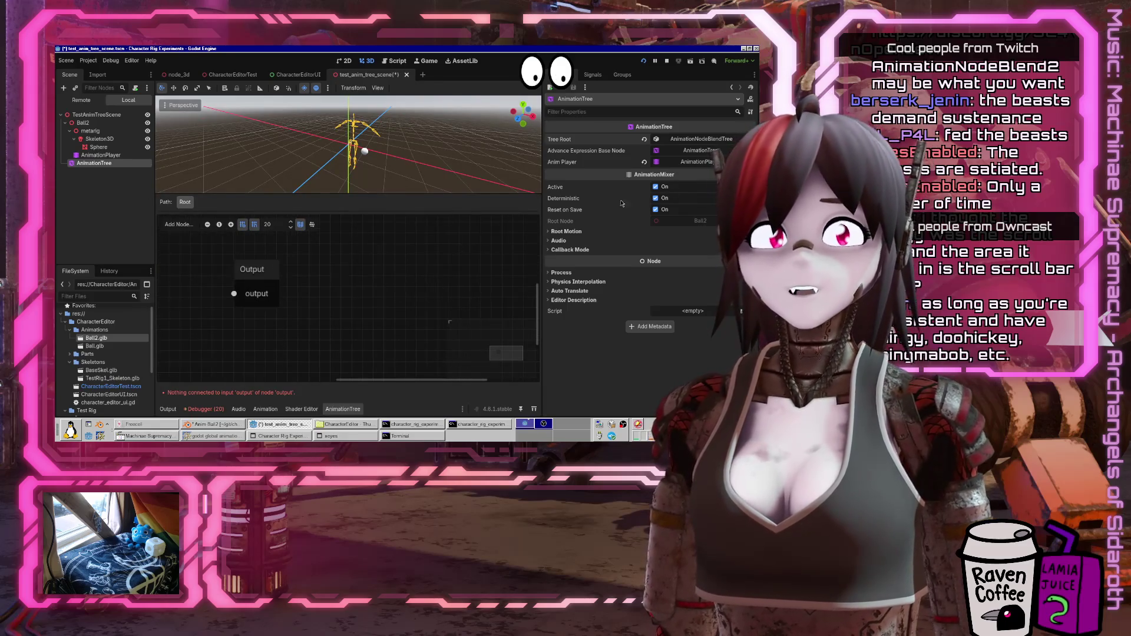
# Replace the Tree Root with a new AnimationNodeStateMachine.
pyautogui.click(704, 139)
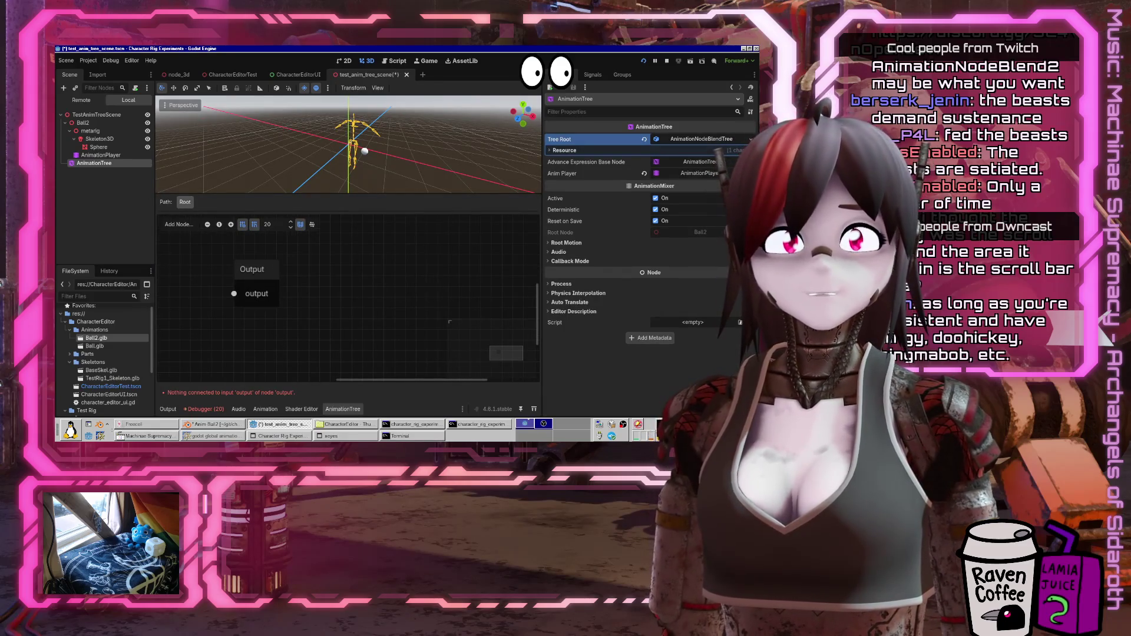
pyautogui.click(750, 139)
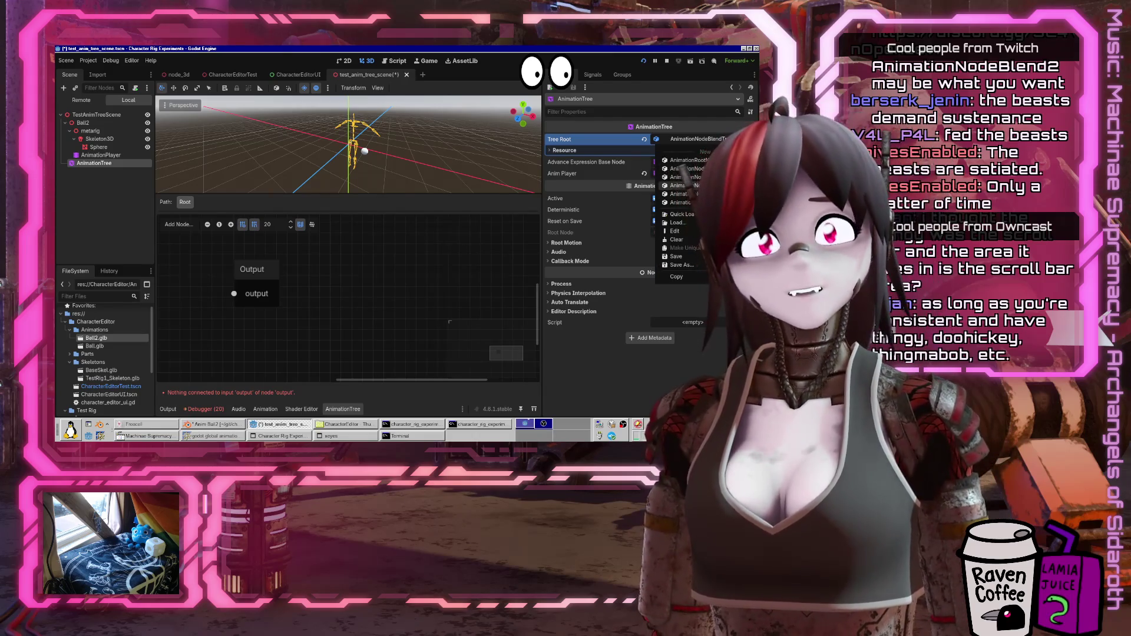
pyautogui.click(684, 185)
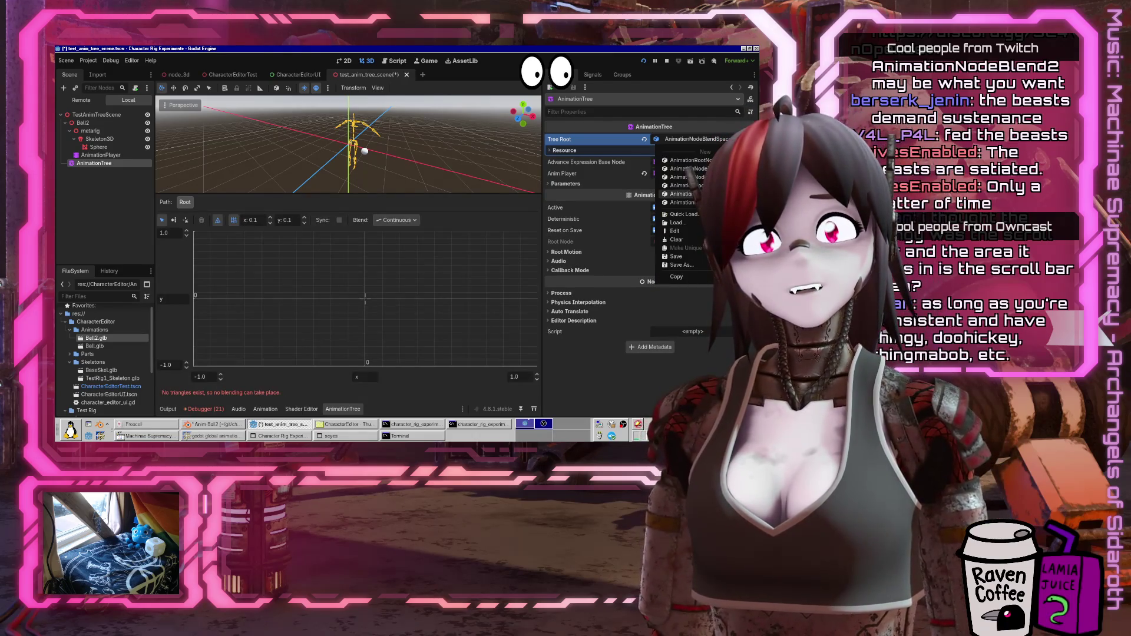
pyautogui.click(683, 202)
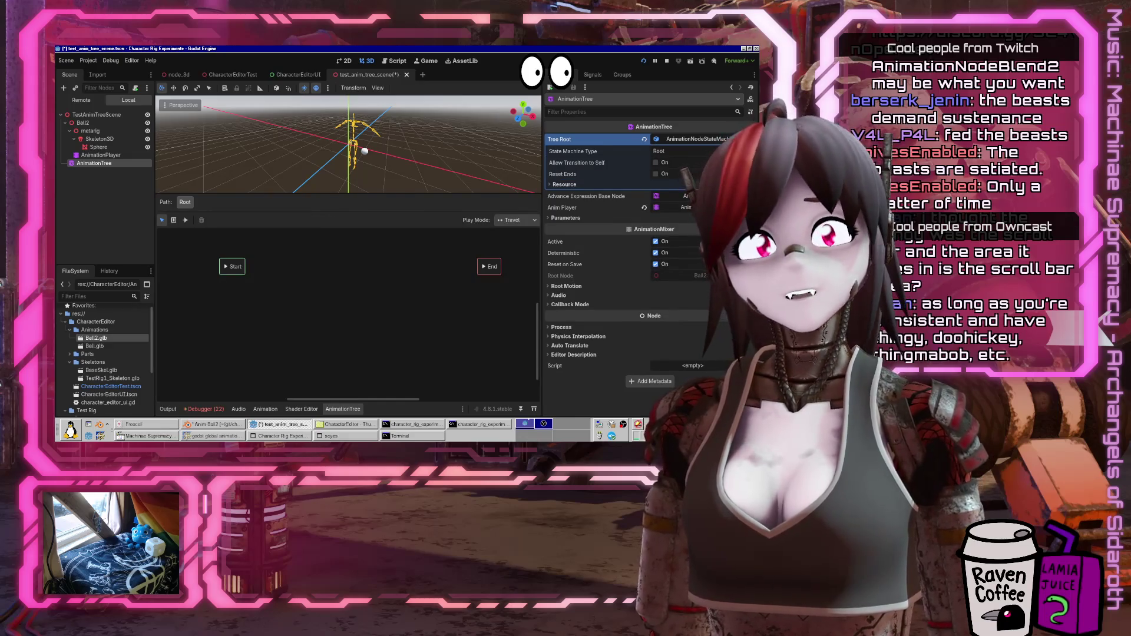
pyautogui.rightClick(301, 347)
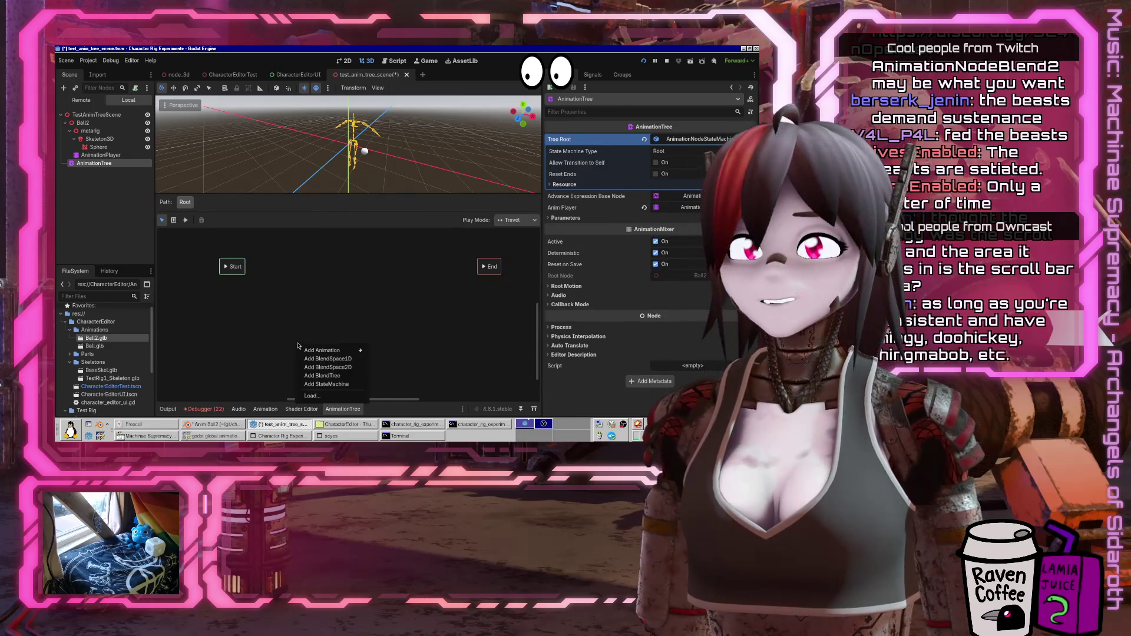
pyautogui.moveTo(322, 351)
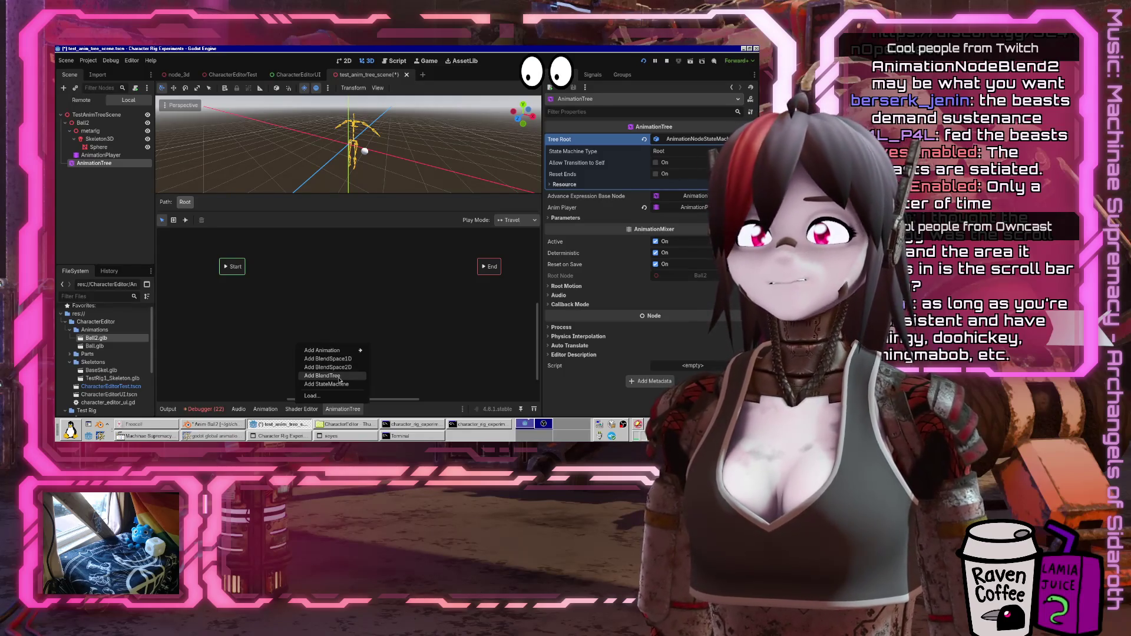
pyautogui.click(319, 329)
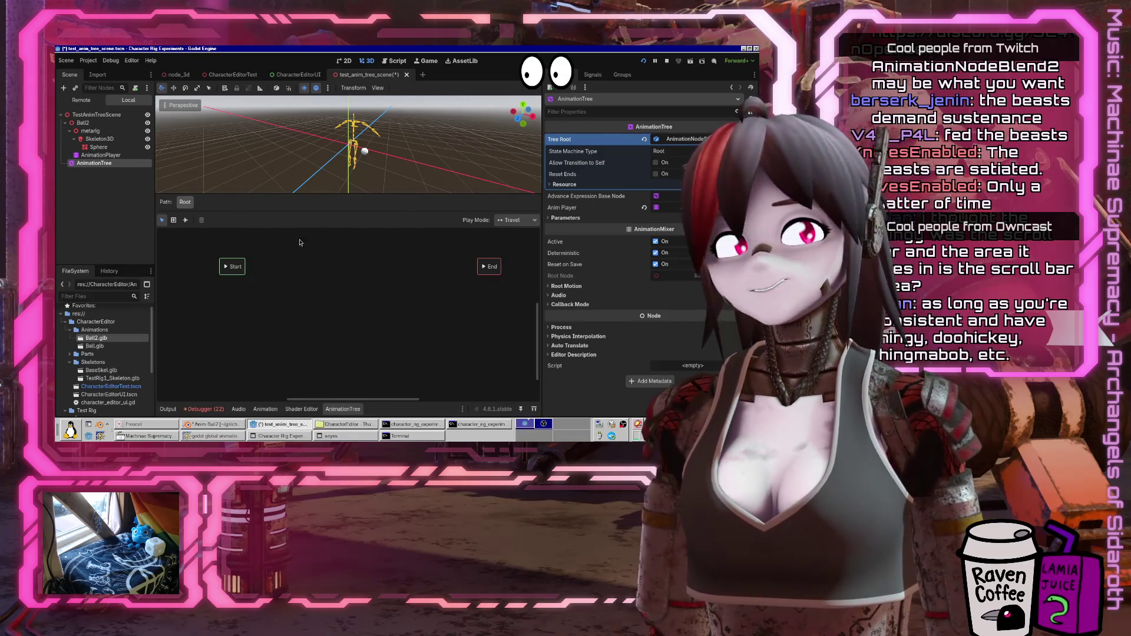
# Add a BlendTree state to the state machine and position it beside Start.
pyautogui.rightClick(268, 291)
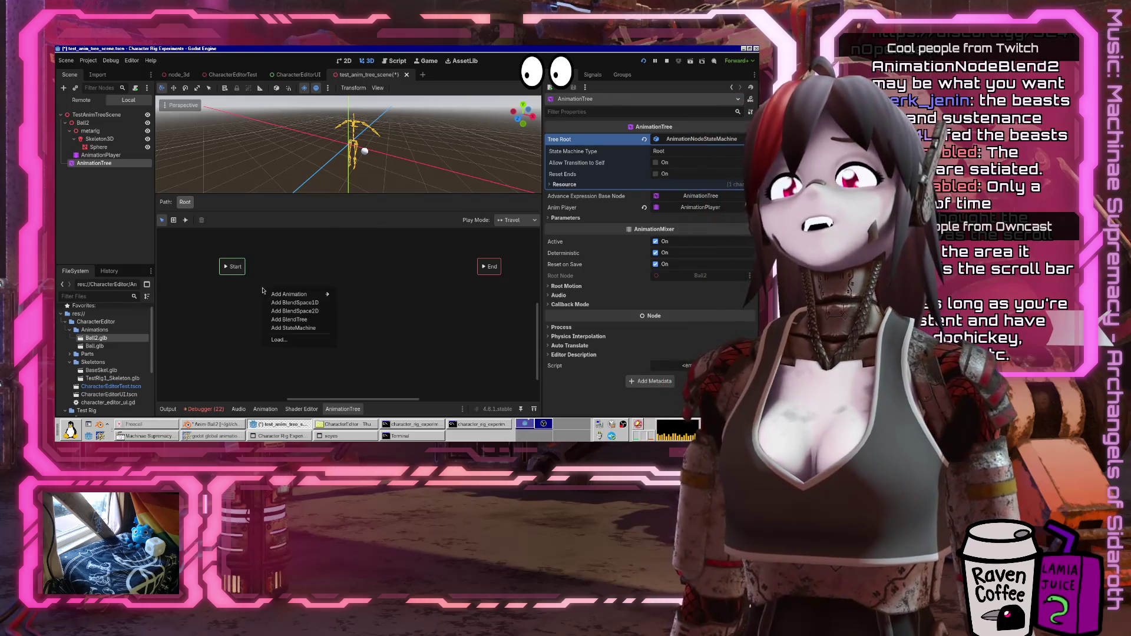
pyautogui.moveTo(285, 295)
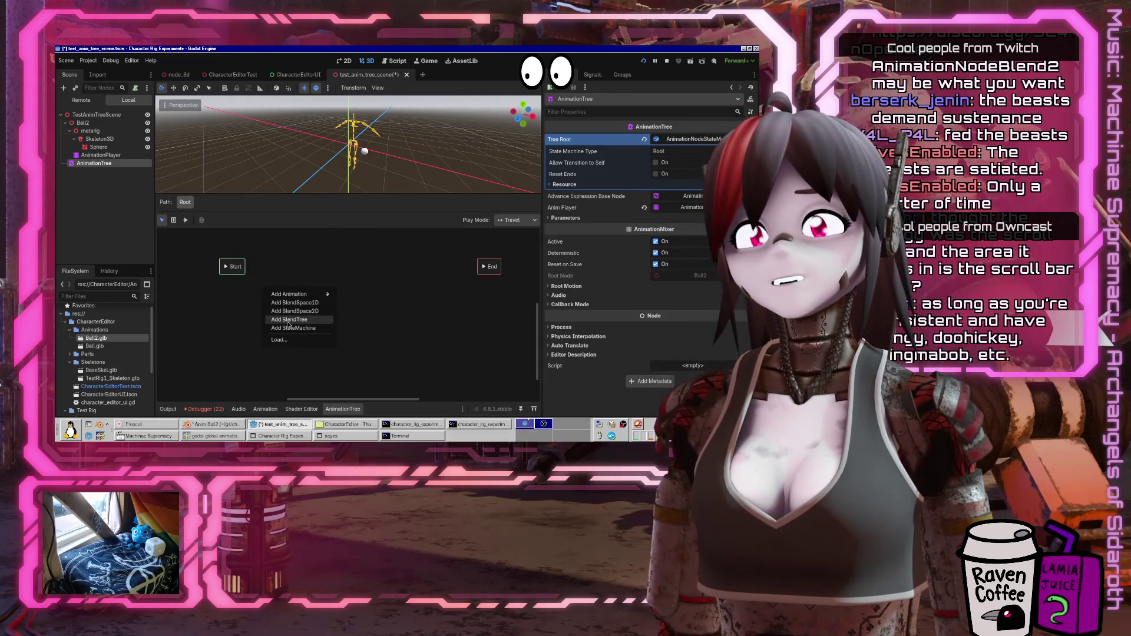
pyautogui.click(294, 319)
pyautogui.click(247, 291)
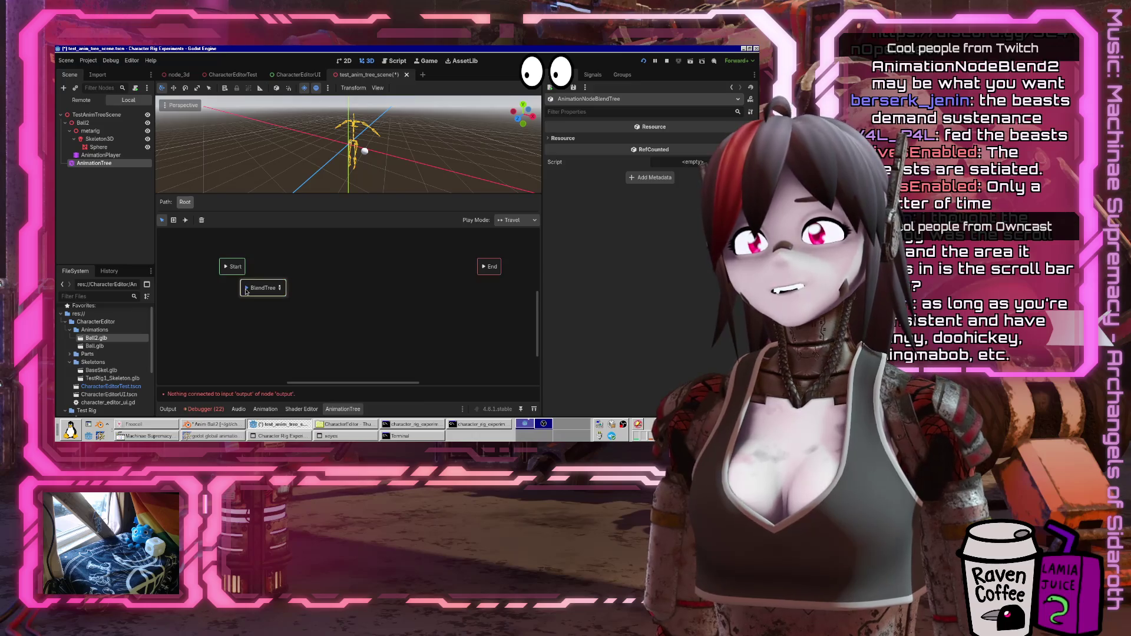
pyautogui.moveTo(248, 288); pyautogui.dragTo(279, 304)
pyautogui.click(255, 277)
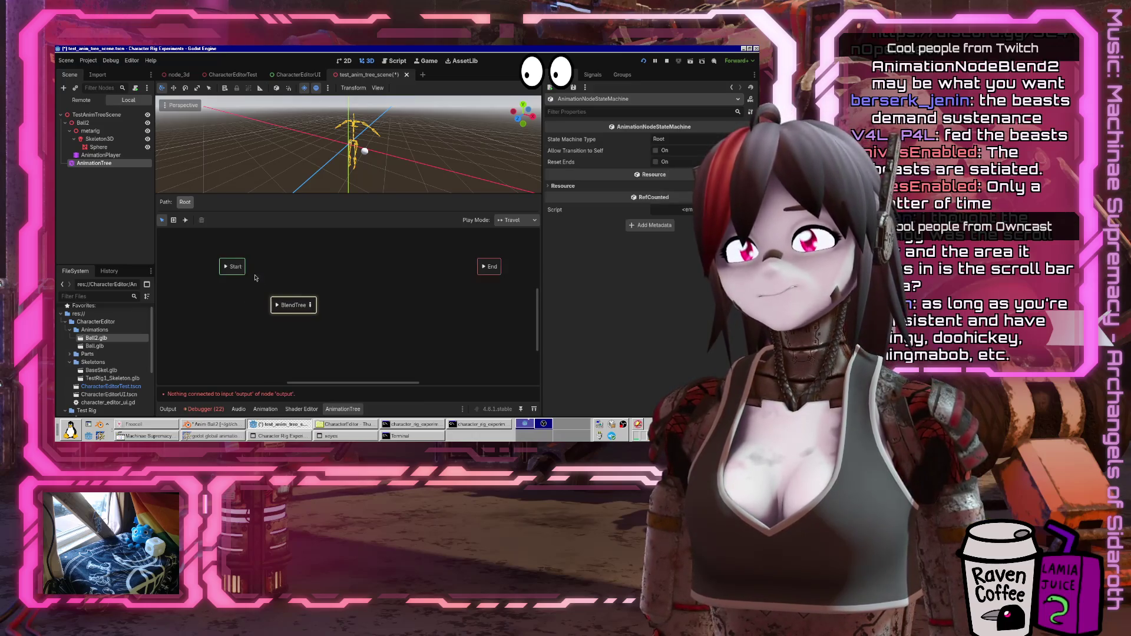
pyautogui.moveTo(233, 271)
pyautogui.mouseDown()
pyautogui.moveTo(268, 293)
pyautogui.moveTo(223, 295)
pyautogui.moveTo(238, 307)
pyautogui.moveTo(228, 305)
pyautogui.mouseUp()
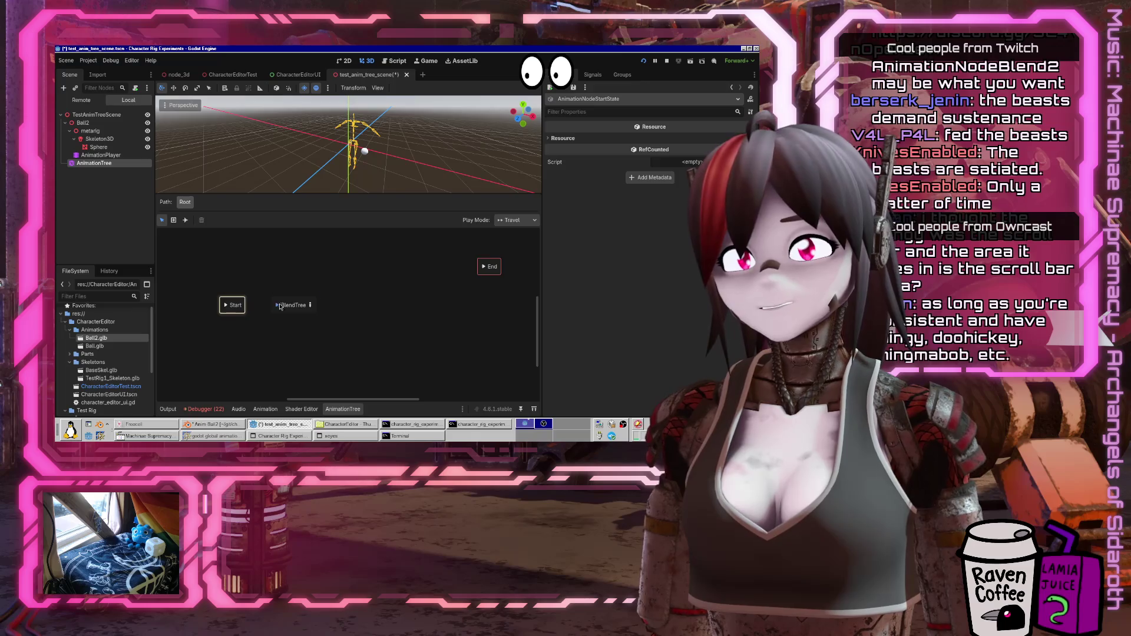
# Connect Start to the BlendTree state with an At End transition.
pyautogui.doubleClick(281, 305)
pyautogui.click(281, 295)
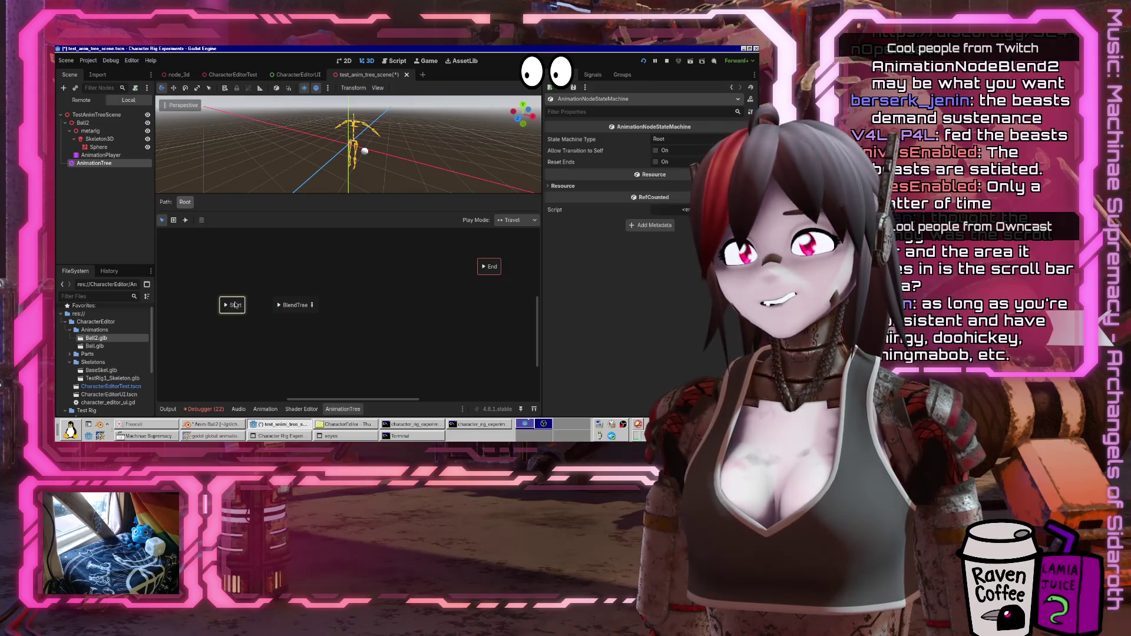
pyautogui.click(185, 220)
pyautogui.moveTo(248, 309); pyautogui.dragTo(314, 310)
pyautogui.click(252, 221)
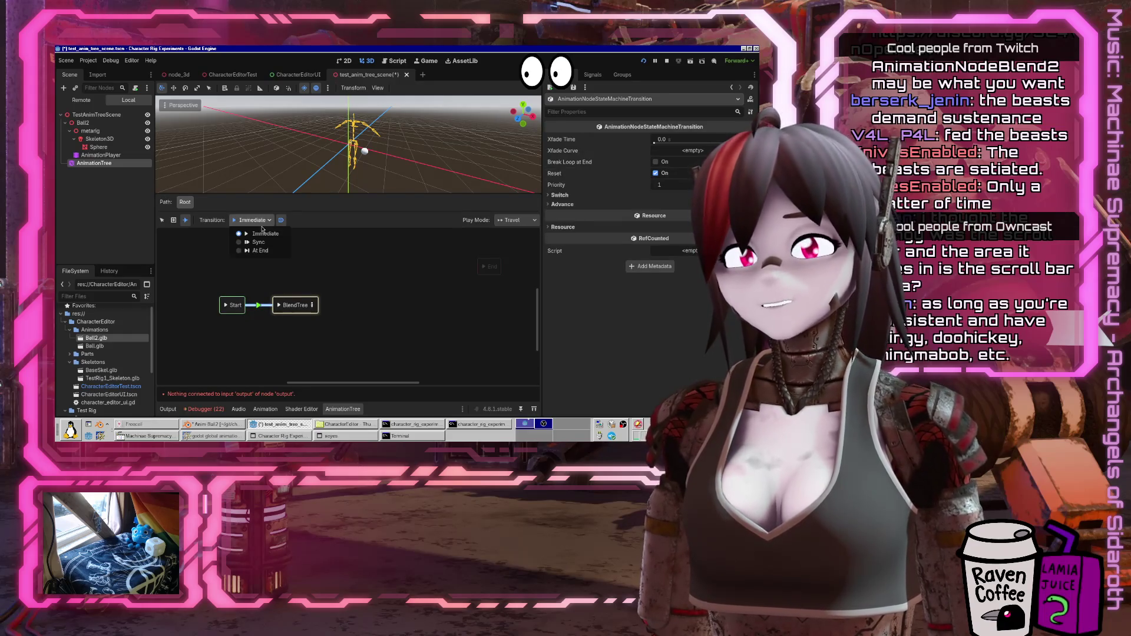
pyautogui.click(269, 234)
pyautogui.click(252, 219)
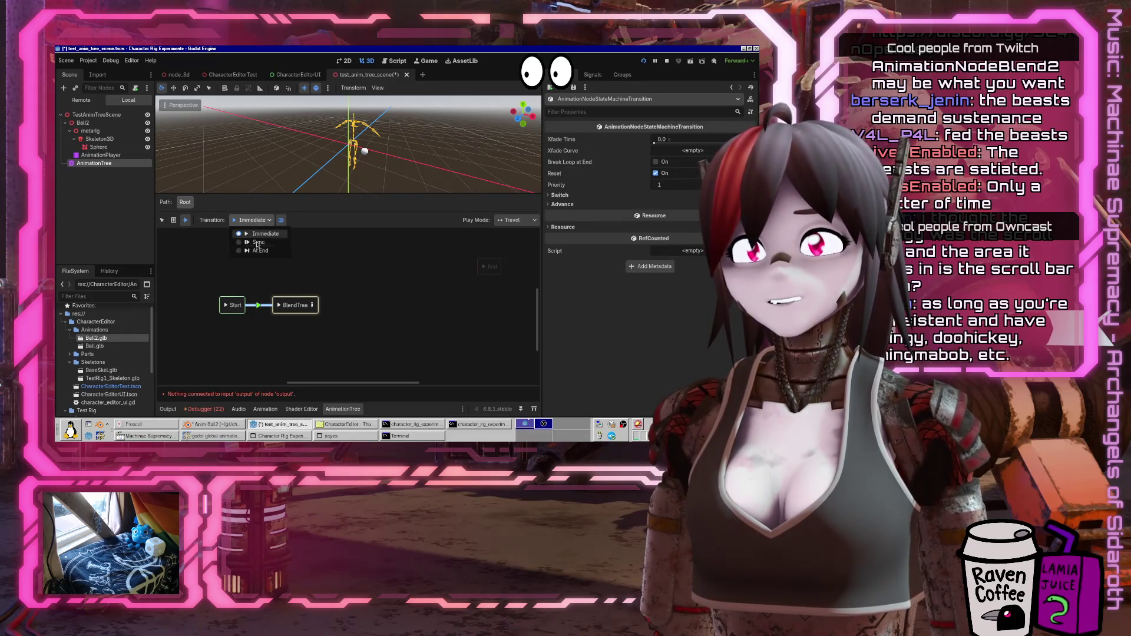
pyautogui.click(253, 251)
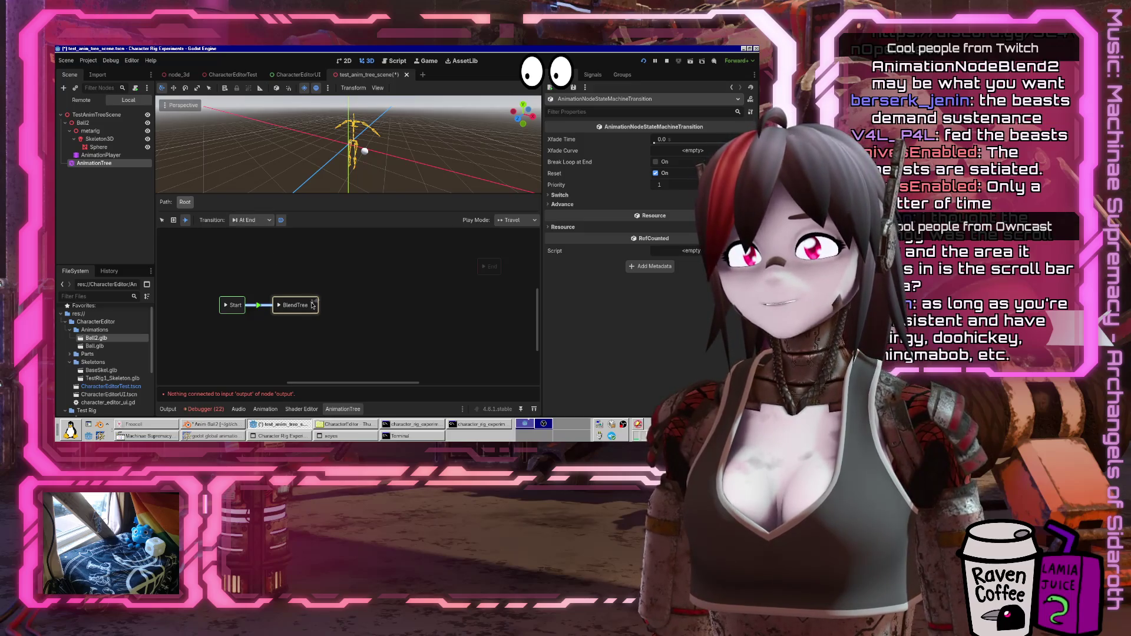
# Draw a transition from BlendTree to End, then open BlendTree's inner graph.
pyautogui.moveTo(313, 305)
pyautogui.mouseDown()
pyautogui.moveTo(412, 276)
pyautogui.moveTo(279, 285)
pyautogui.moveTo(277, 312)
pyautogui.moveTo(469, 293)
pyautogui.moveTo(462, 284)
pyautogui.moveTo(488, 266)
pyautogui.mouseUp()
pyautogui.rightClick(304, 303)
pyautogui.press('Escape')
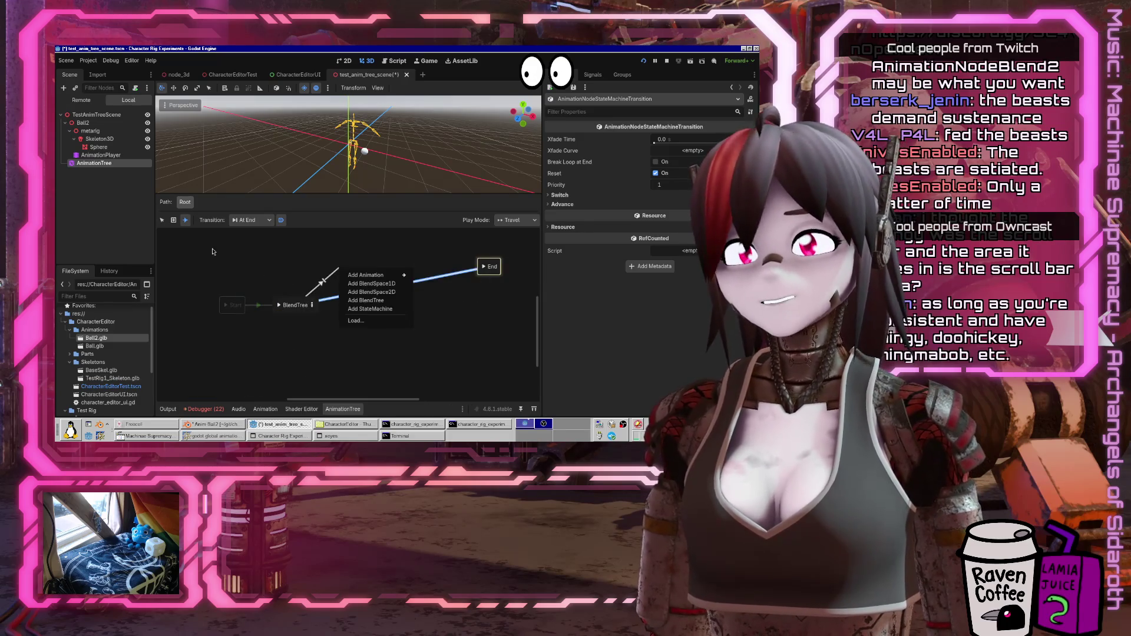
pyautogui.rightClick(294, 305)
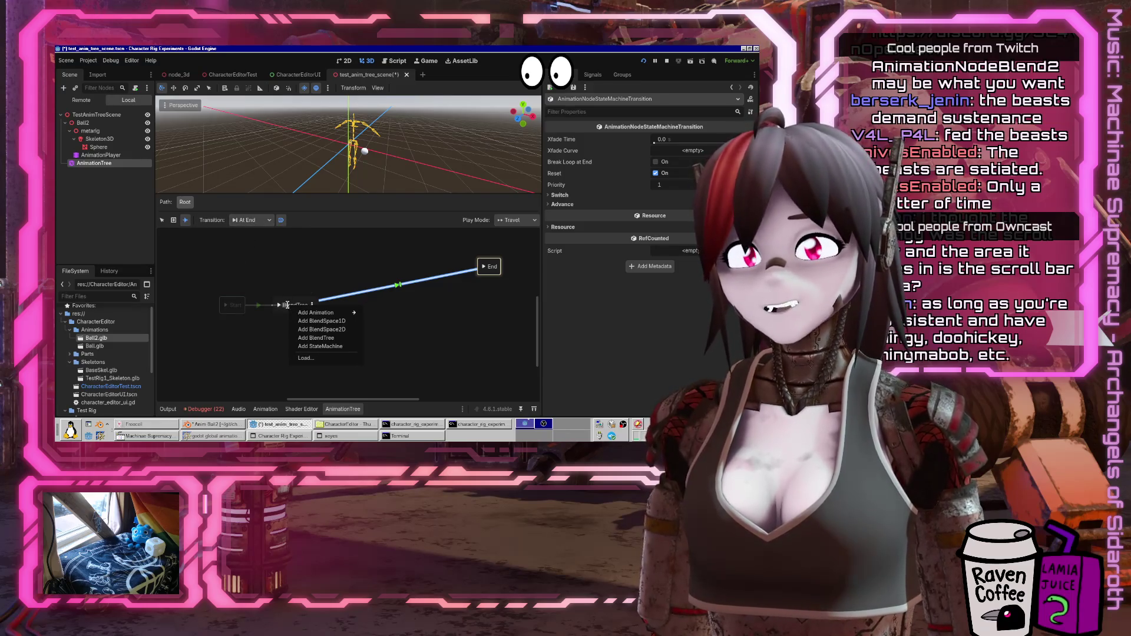
pyautogui.press('Escape')
pyautogui.click(162, 220)
pyautogui.doubleClick(300, 305)
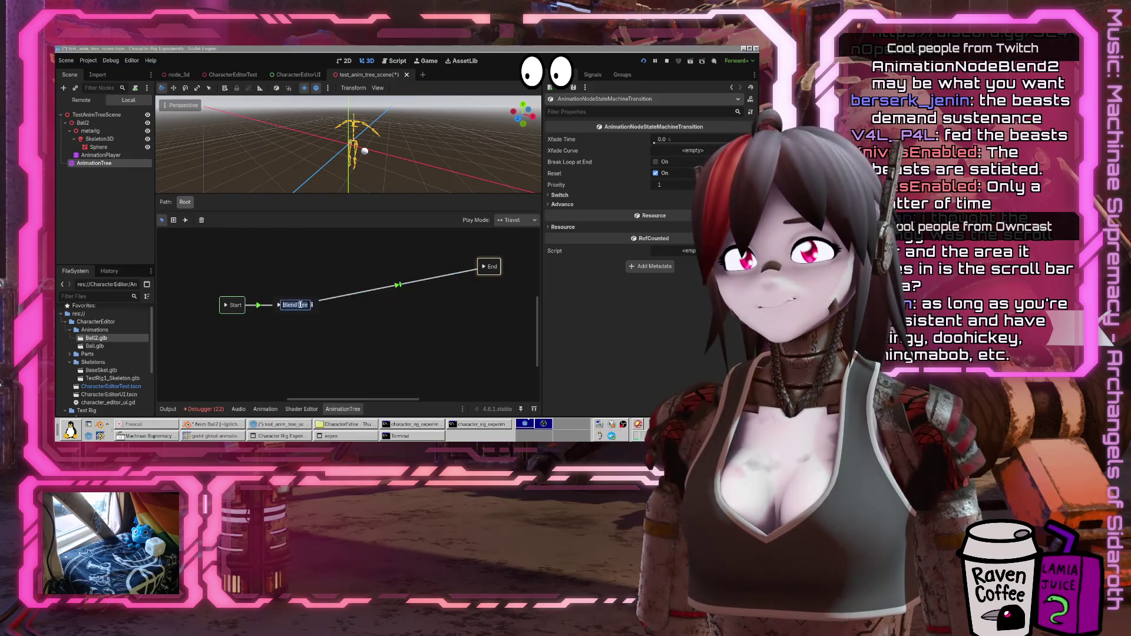
pyautogui.click(311, 305)
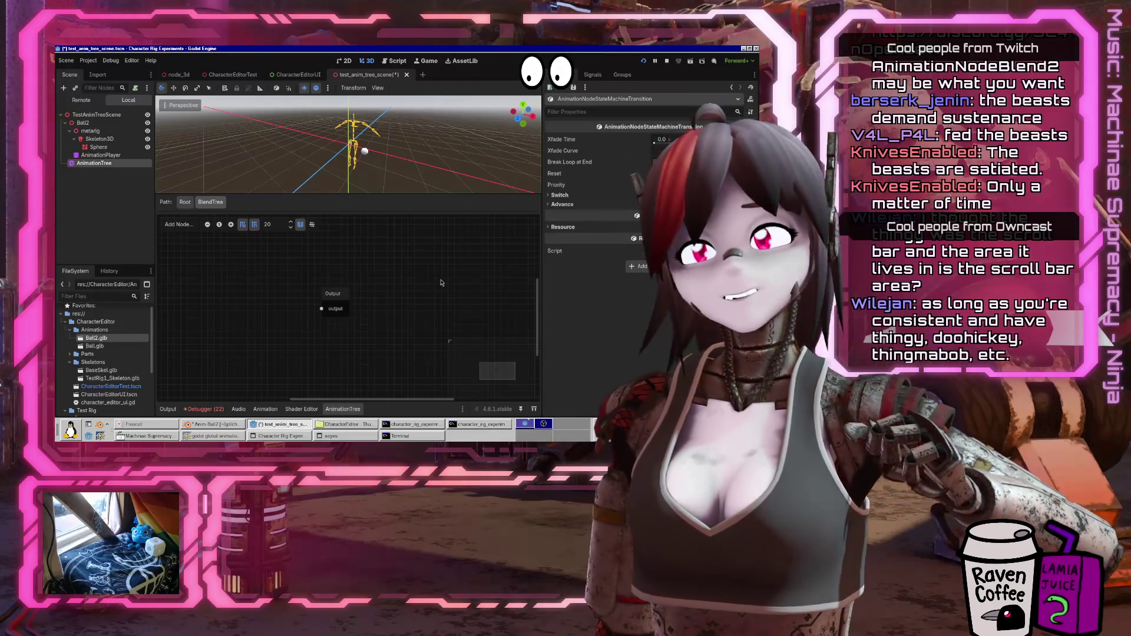
# Go back to the root state machine and select the AnimationTree node.
pyautogui.click(186, 203)
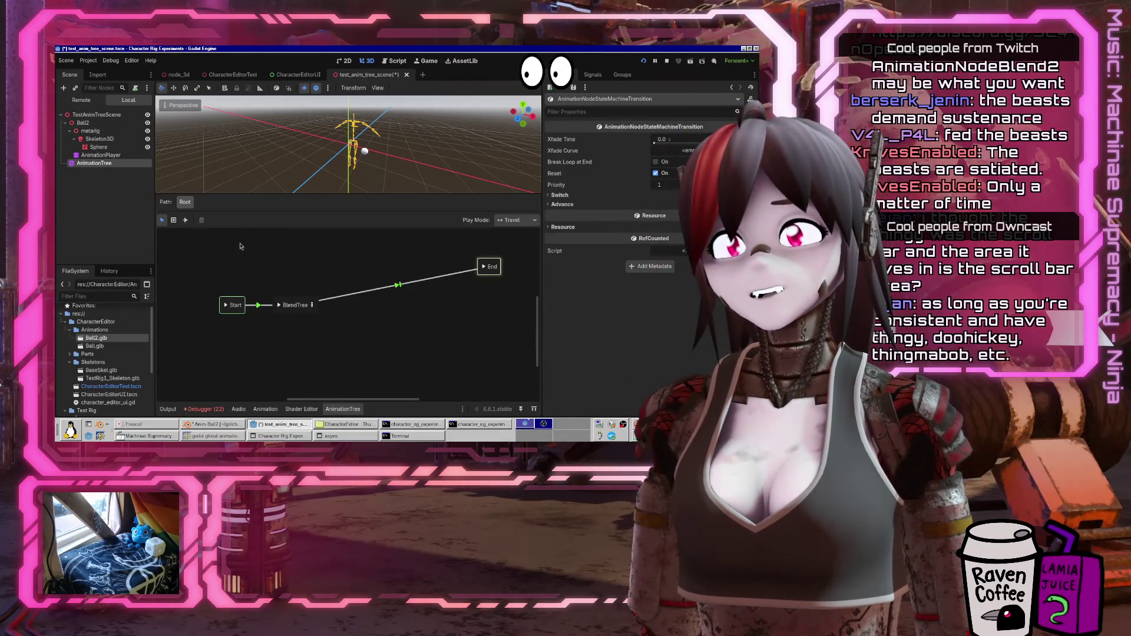
pyautogui.click(73, 164)
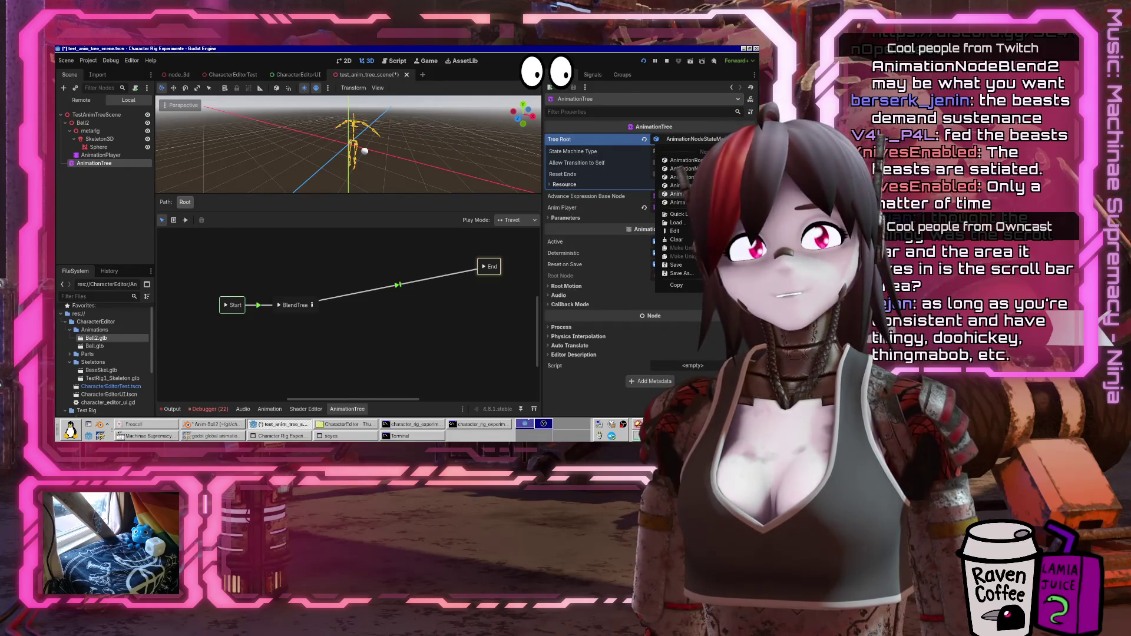
# Set the Tree Root to a new BlendTree and add an Animation node playing Ball.
pyautogui.click(683, 169)
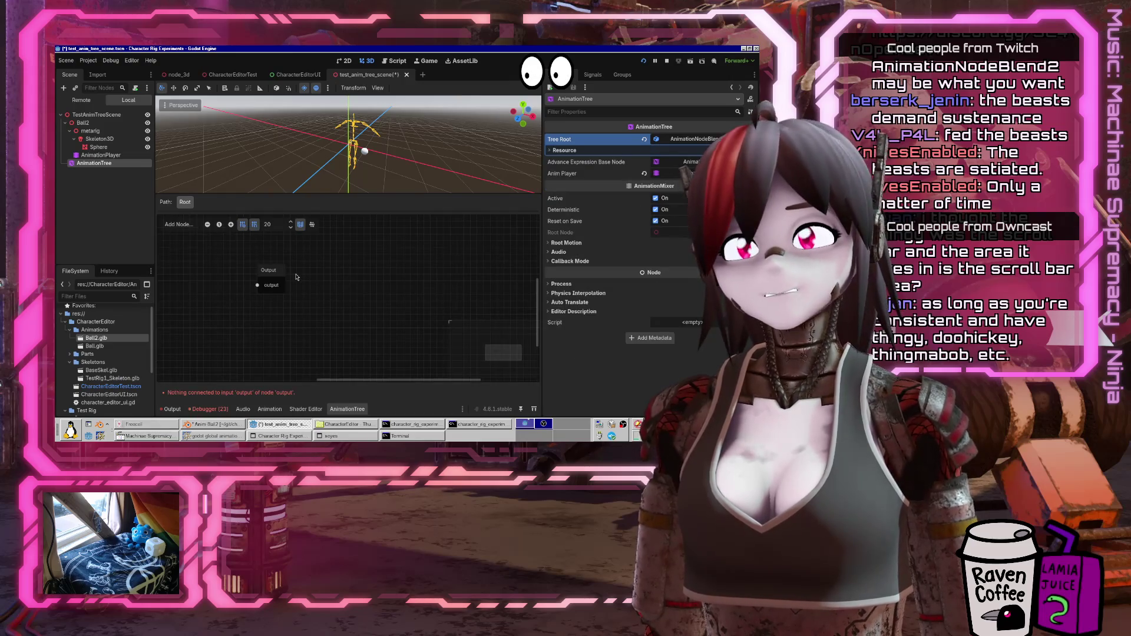
pyautogui.rightClick(322, 268)
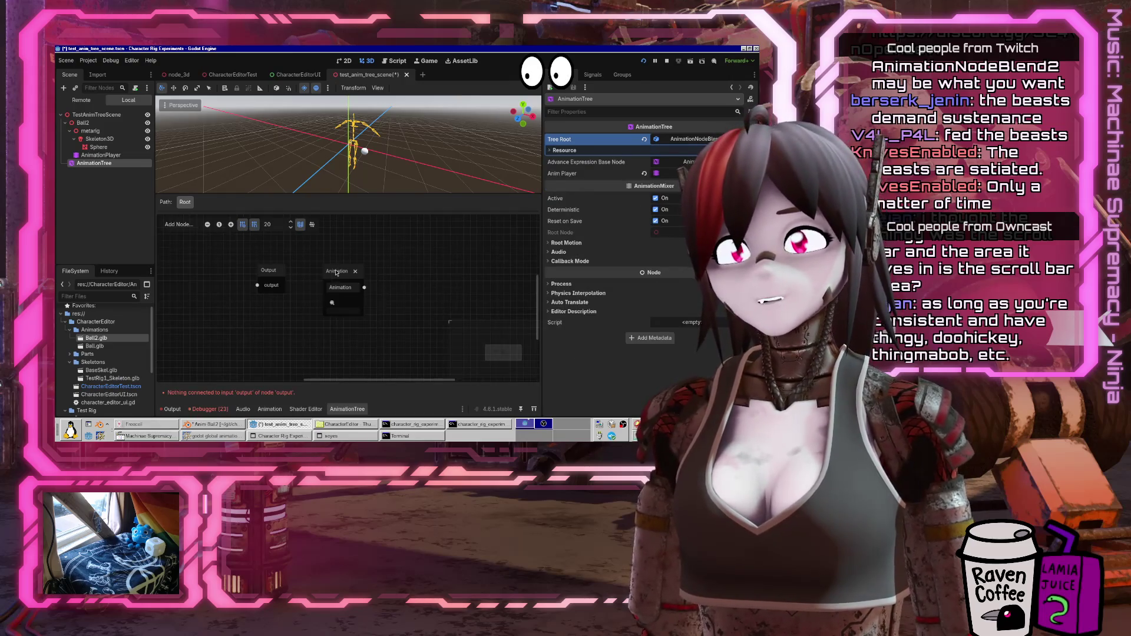
pyautogui.click(335, 273)
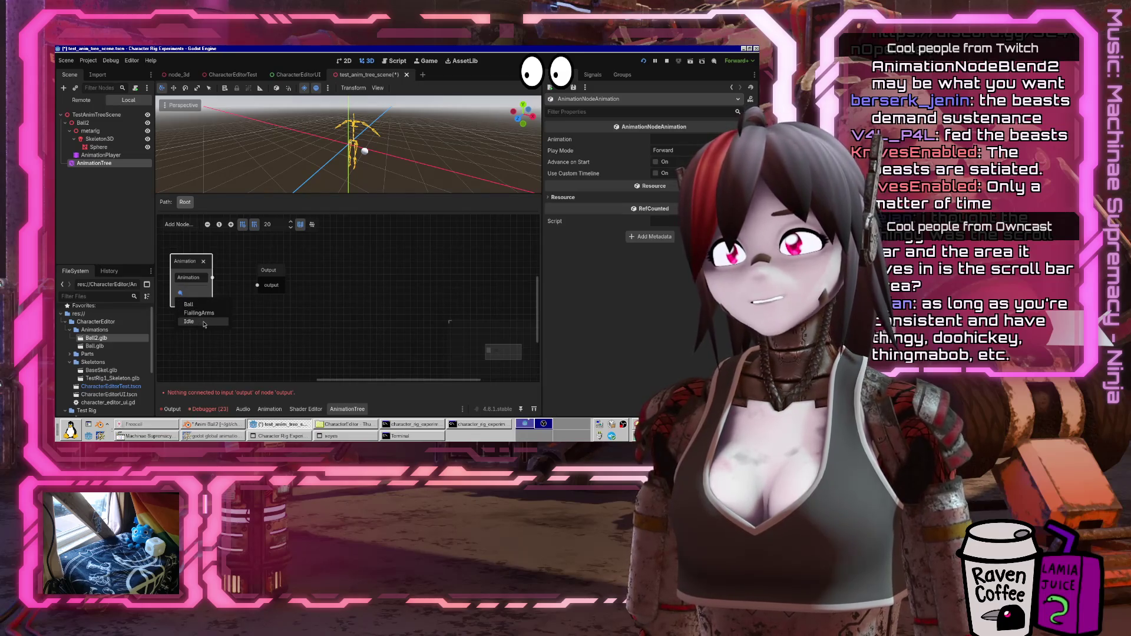
pyautogui.hscroll(-4, 298, 324)
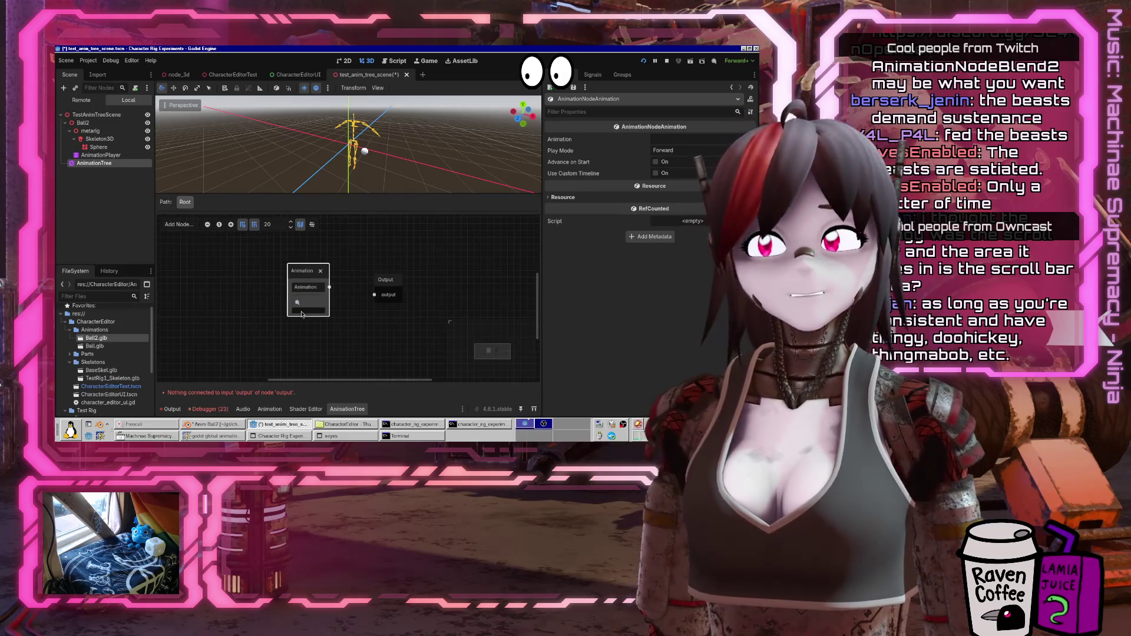
pyautogui.moveTo(313, 269); pyautogui.dragTo(306, 270)
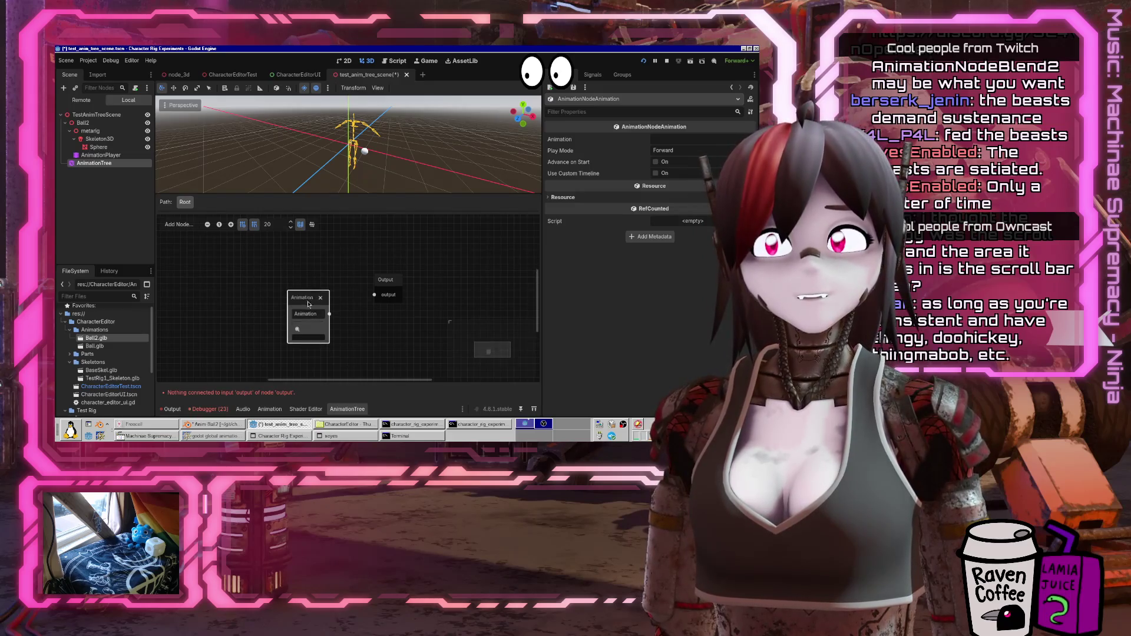
pyautogui.click(305, 305)
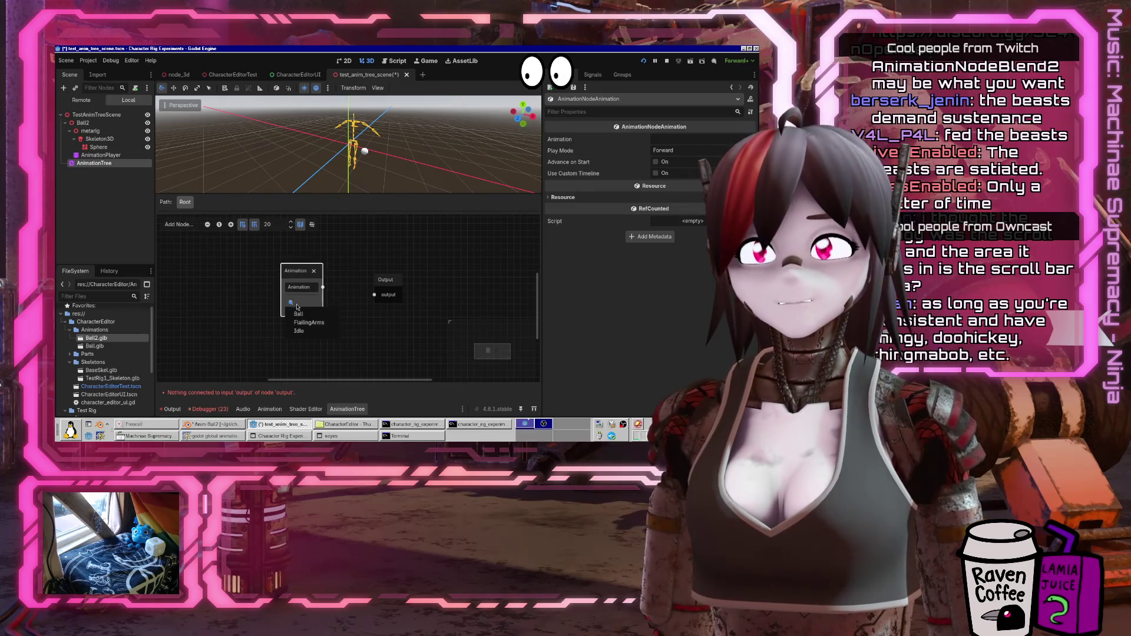
pyautogui.click(298, 314)
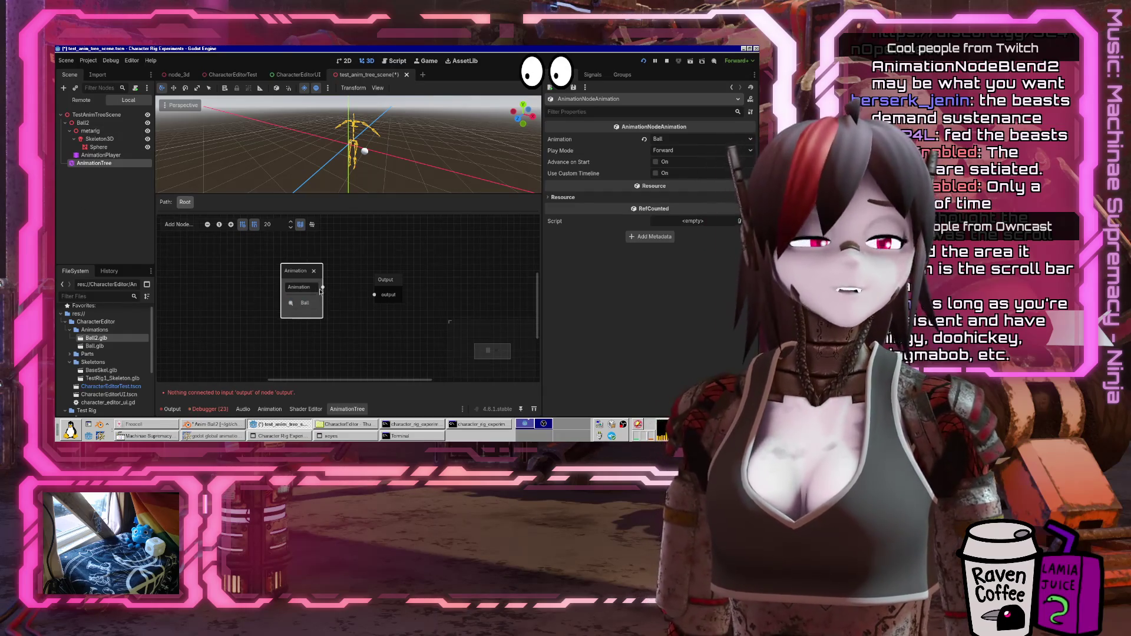
# Arrange the nodes and connect the Animation node's output to Output.
pyautogui.moveTo(291, 274); pyautogui.dragTo(272, 281)
pyautogui.moveTo(394, 284); pyautogui.dragTo(410, 279)
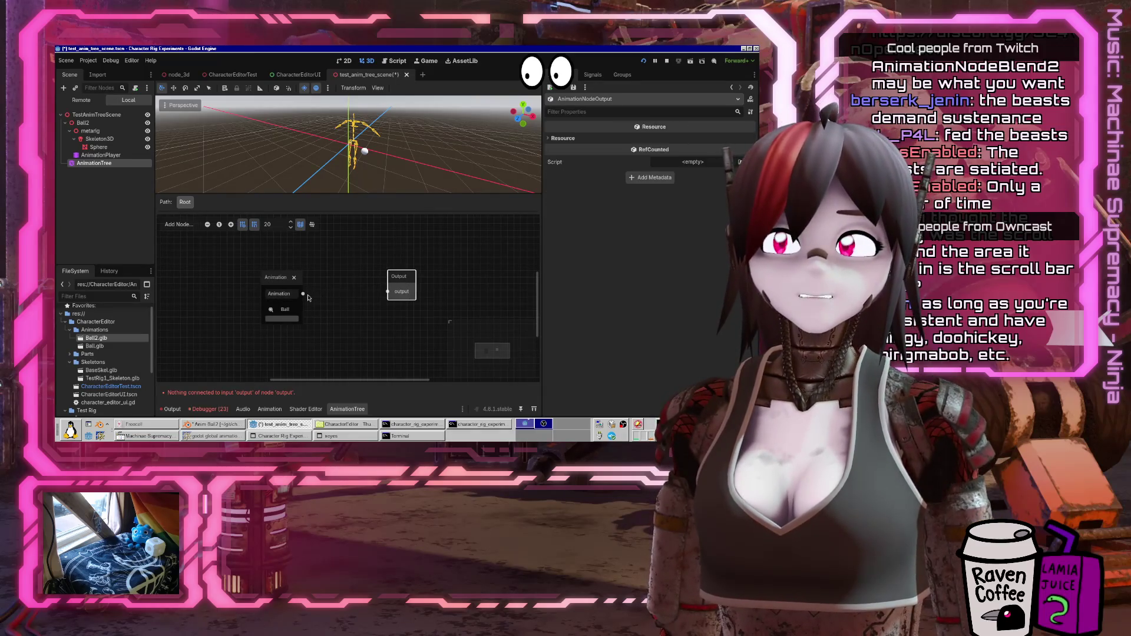
pyautogui.moveTo(302, 294); pyautogui.dragTo(388, 291)
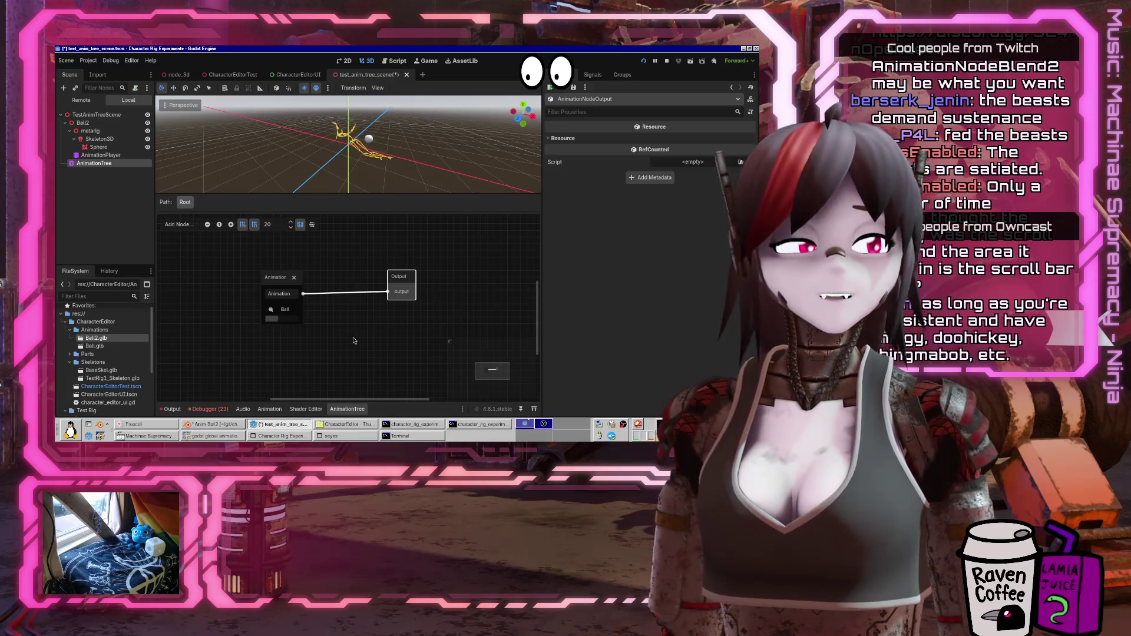
pyautogui.moveTo(303, 295)
pyautogui.mouseDown()
pyautogui.moveTo(243, 296)
pyautogui.moveTo(288, 308)
pyautogui.moveTo(316, 290)
pyautogui.moveTo(299, 289)
pyautogui.mouseUp()
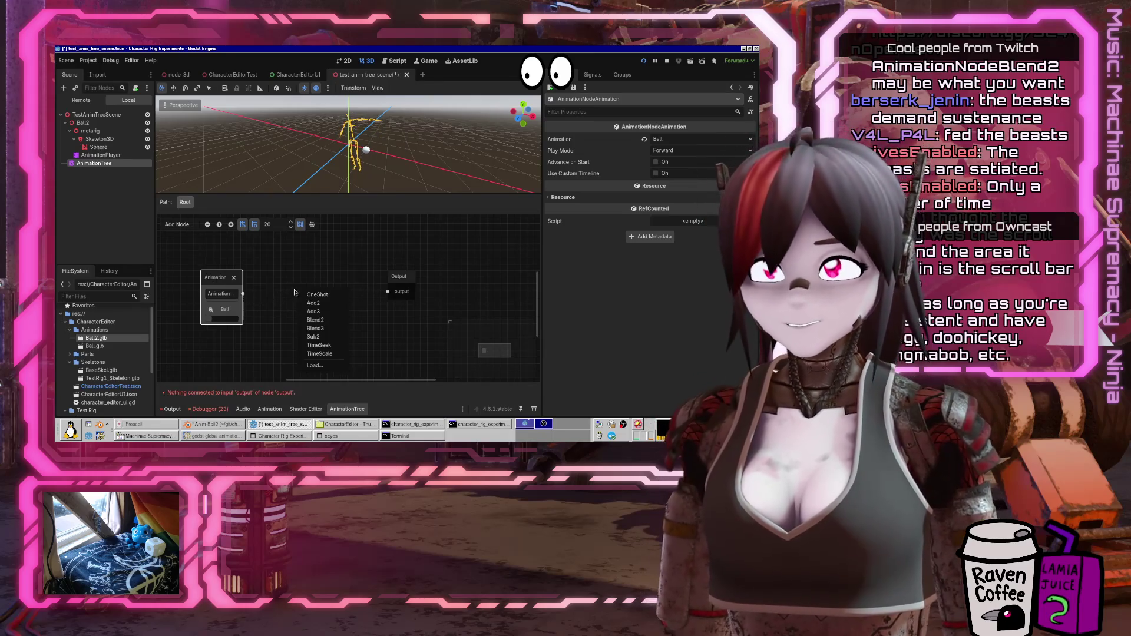
# Add an Add2 node and Animation 2, wiring Animation 2 into 'add' and Add2 into Output.
pyautogui.click(301, 305)
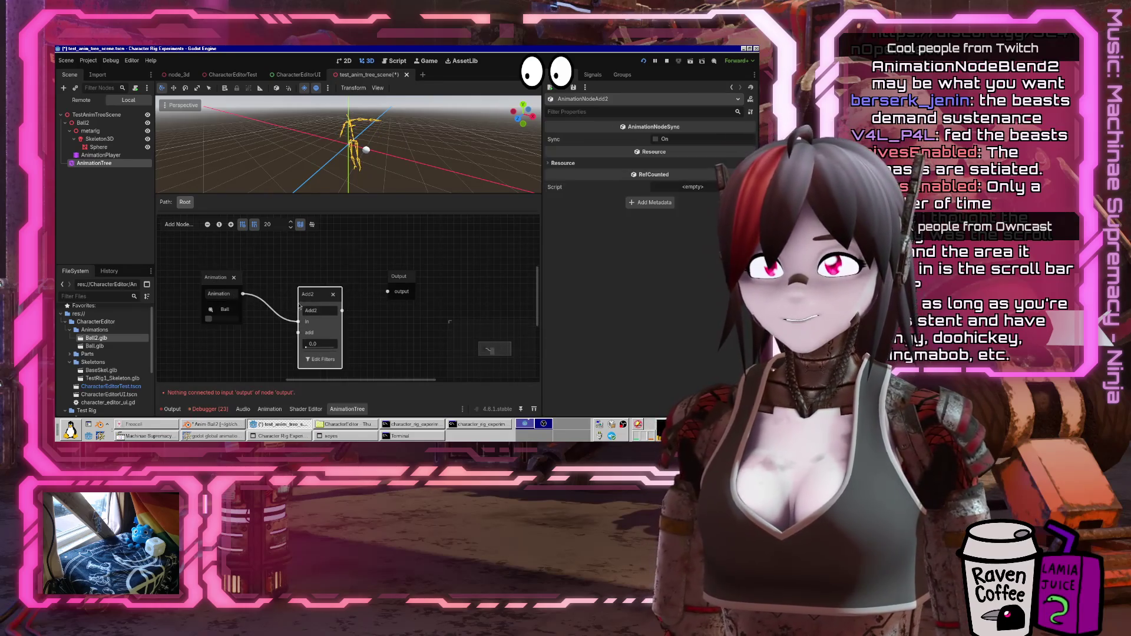
pyautogui.click(232, 287)
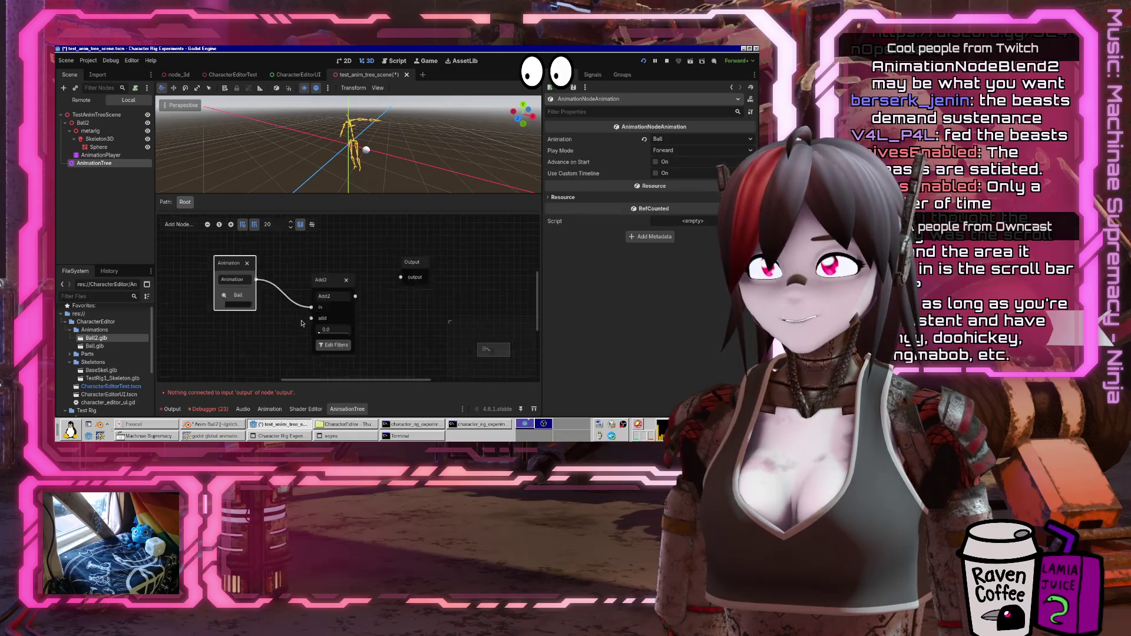
pyautogui.rightClick(290, 295)
pyautogui.click(293, 300)
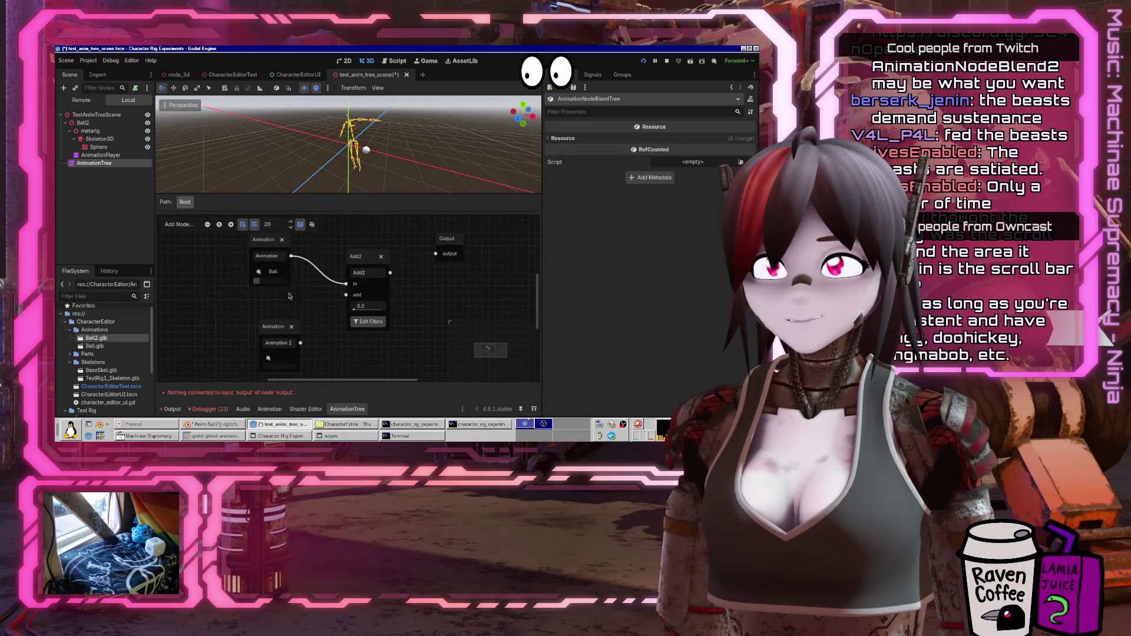
pyautogui.click(273, 355)
pyautogui.click(288, 380)
pyautogui.moveTo(306, 343); pyautogui.dragTo(341, 293)
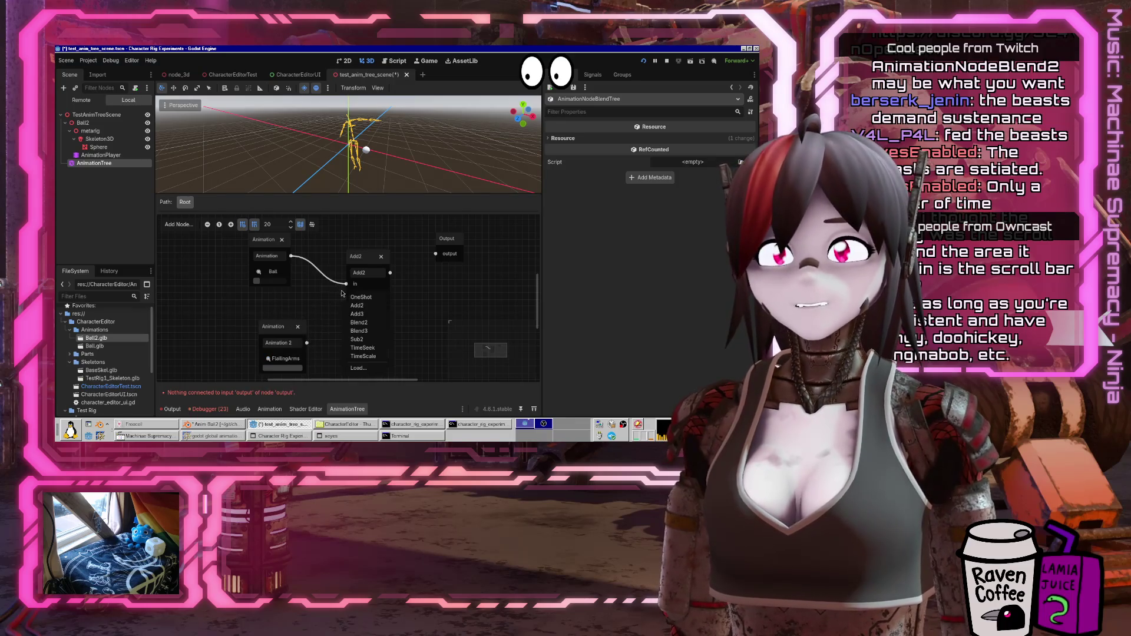
pyautogui.click(323, 332)
pyautogui.moveTo(307, 343)
pyautogui.mouseDown()
pyautogui.moveTo(346, 295)
pyautogui.moveTo(436, 254)
pyautogui.mouseUp()
pyautogui.moveTo(357, 309); pyautogui.dragTo(406, 313)
# Switch Animation 2 to Idle and lower Add2's add amount to about 0.4.
pyautogui.moveTo(277, 327); pyautogui.dragTo(265, 307)
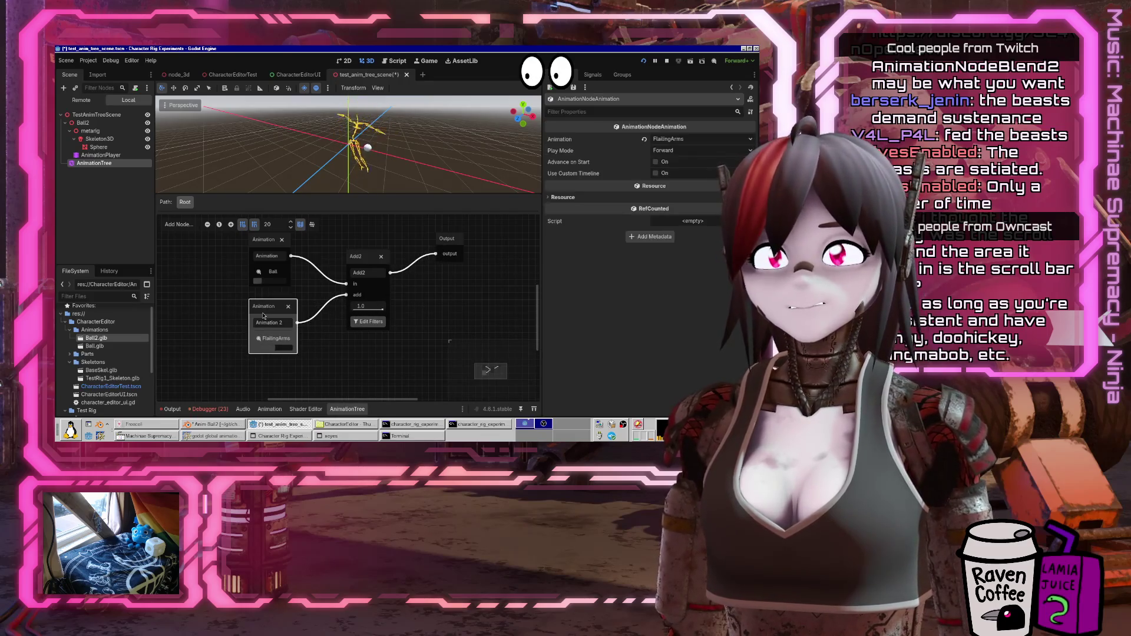
pyautogui.scroll(5, 330, 171)
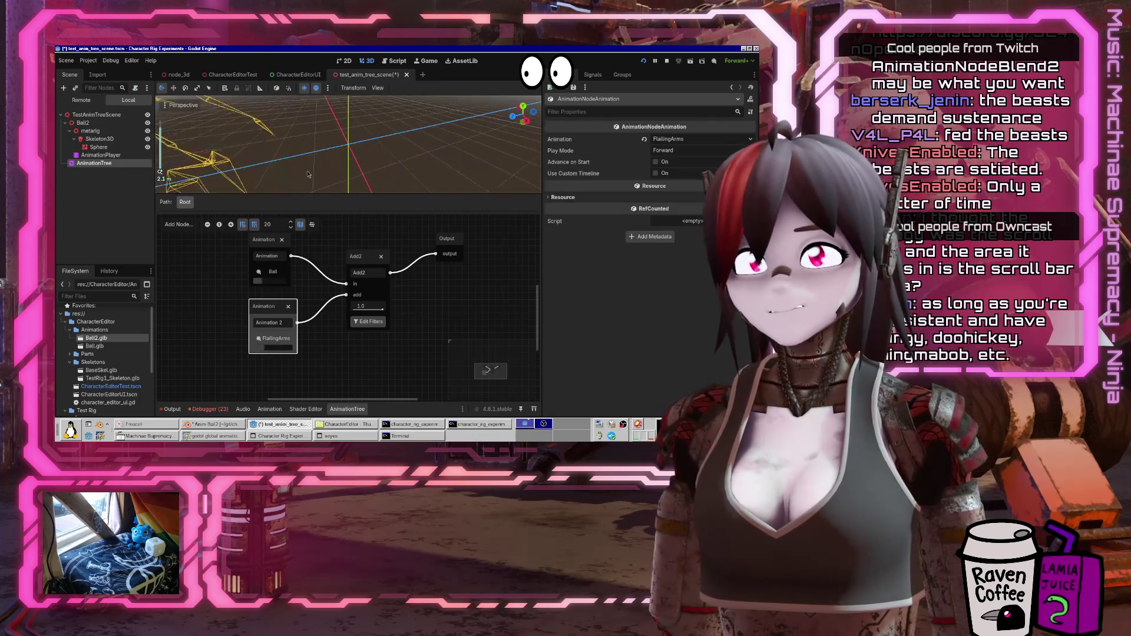
pyautogui.scroll(-5, 312, 176)
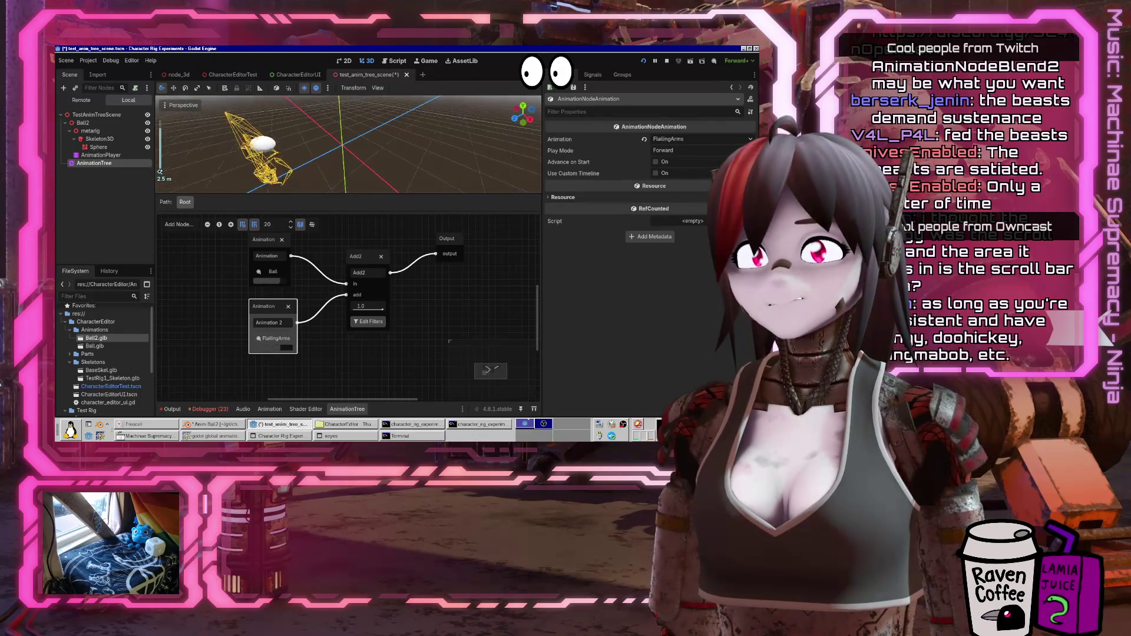
pyautogui.scroll(-5, 323, 179)
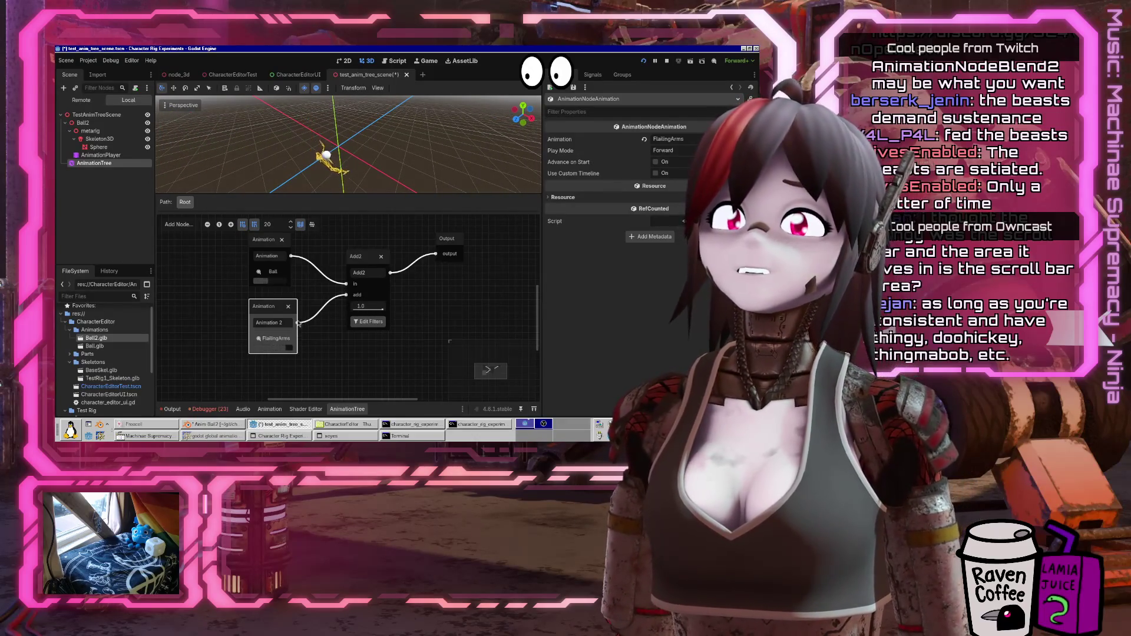
pyautogui.moveTo(298, 319); pyautogui.dragTo(327, 336)
pyautogui.click(277, 340)
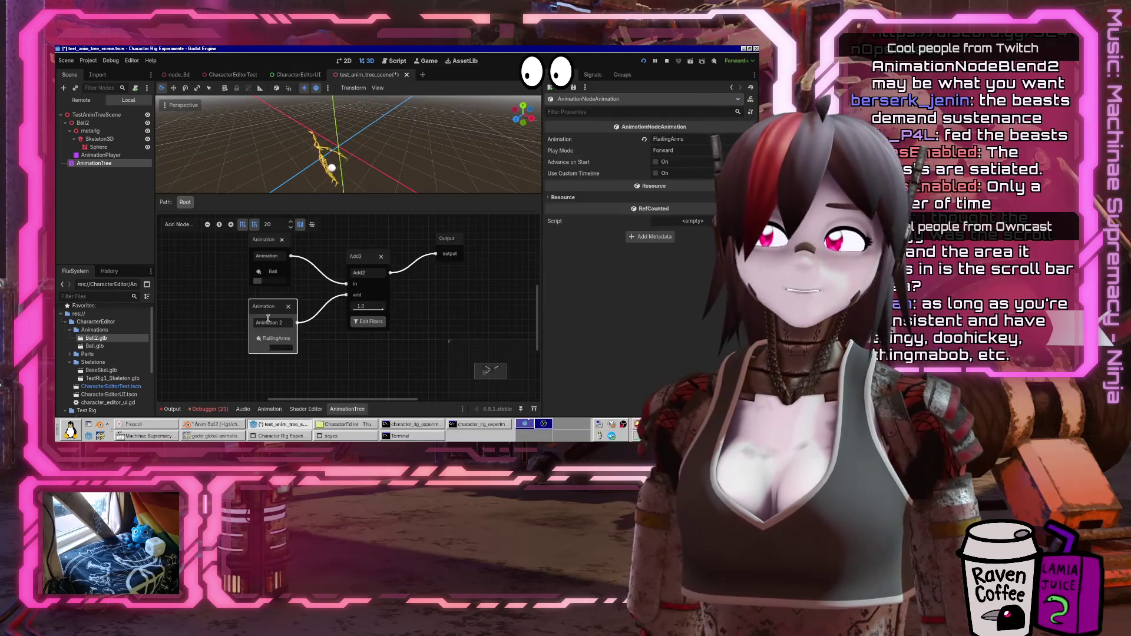
pyautogui.click(281, 339)
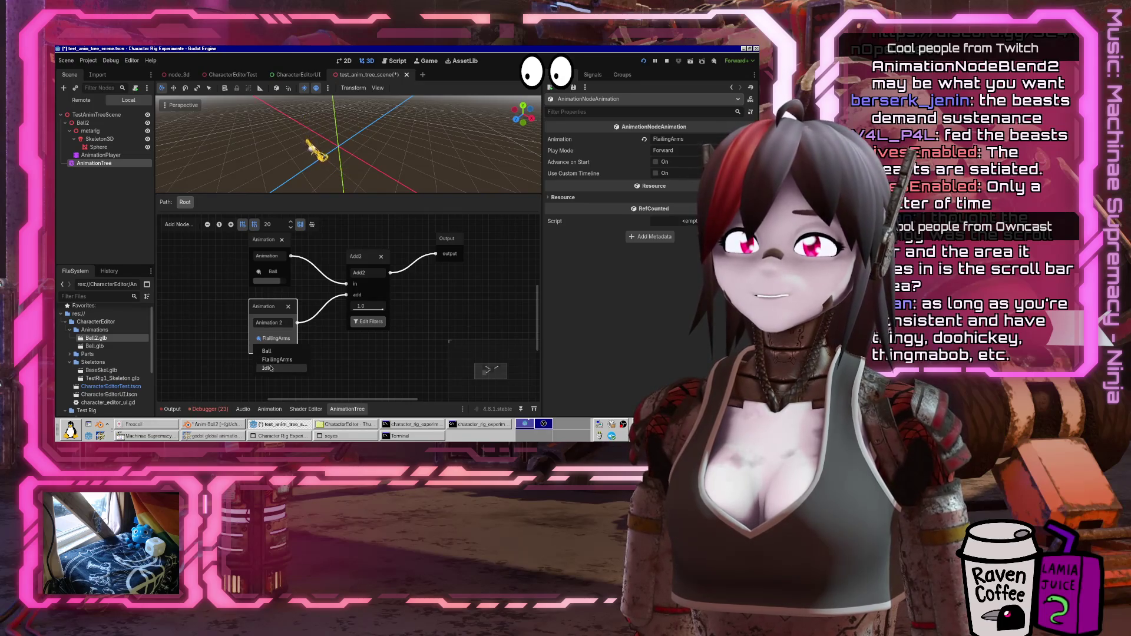
pyautogui.click(268, 368)
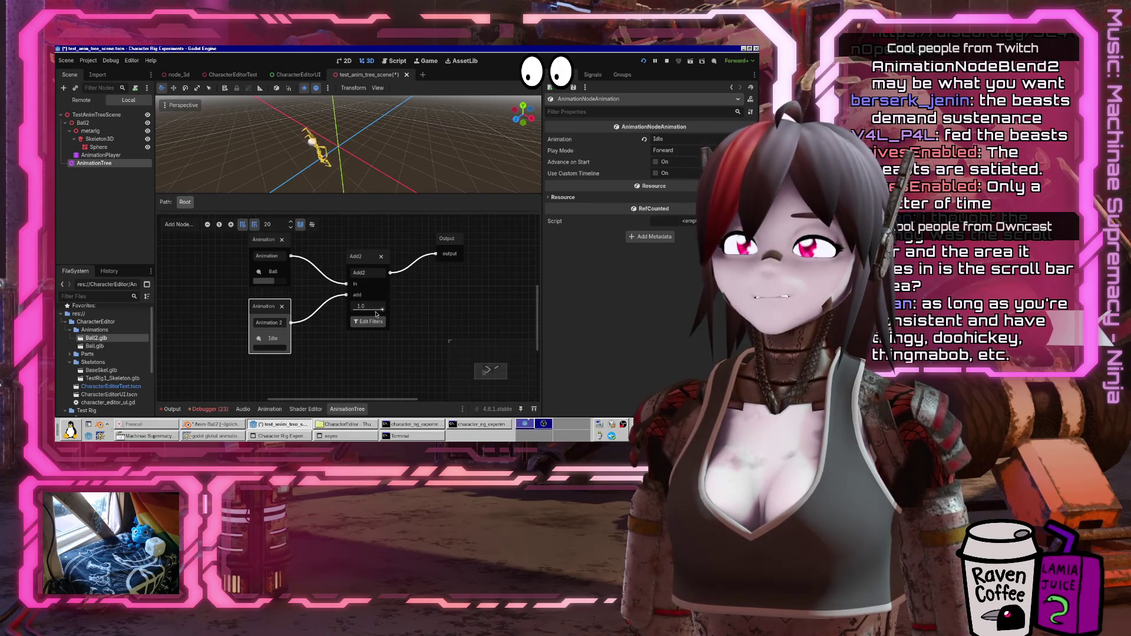
pyautogui.moveTo(381, 310)
pyautogui.mouseDown()
pyautogui.moveTo(364, 311)
pyautogui.moveTo(444, 306)
pyautogui.mouseUp()
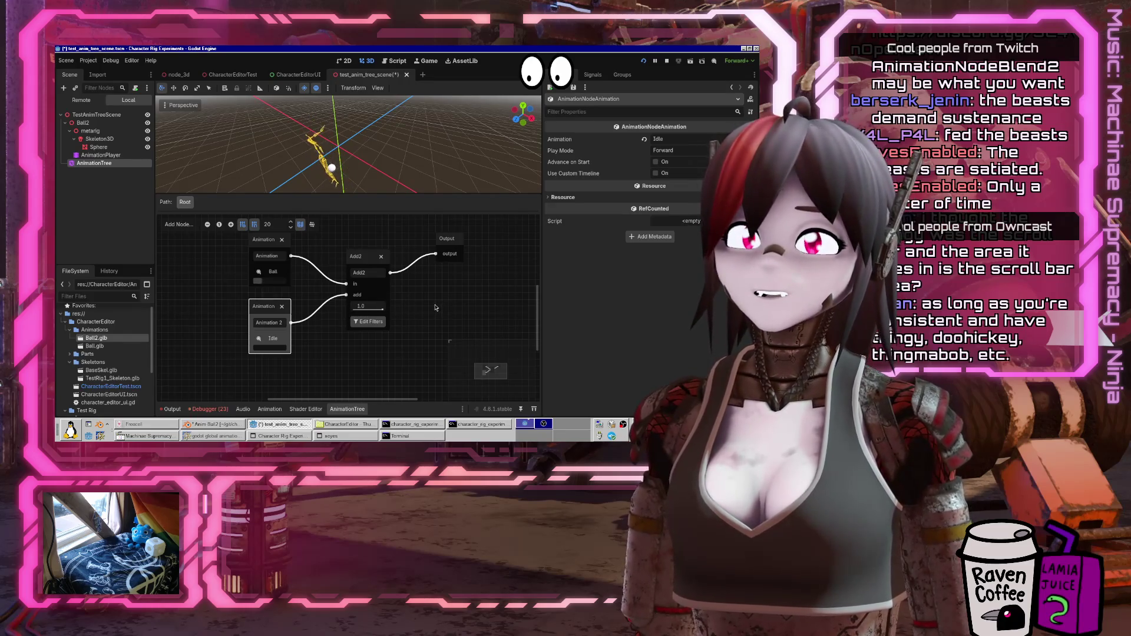
# Review Animation 2's animation list, keeping Idle selected.
pyautogui.click(272, 339)
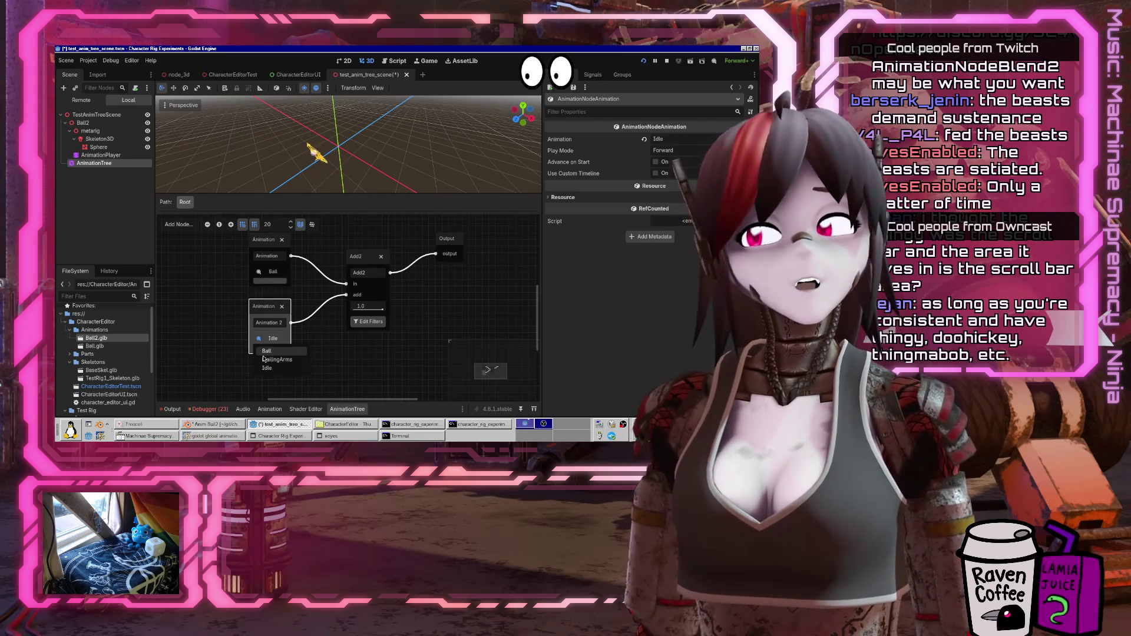
pyautogui.click(270, 308)
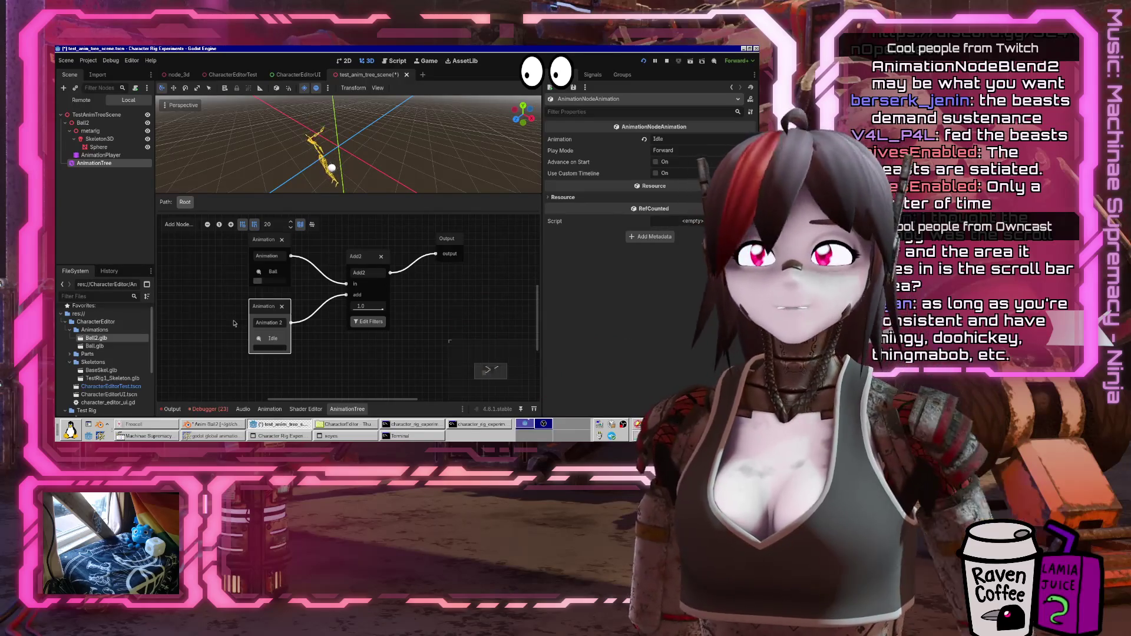
pyautogui.click(272, 340)
pyautogui.click(272, 340)
pyautogui.click(272, 340)
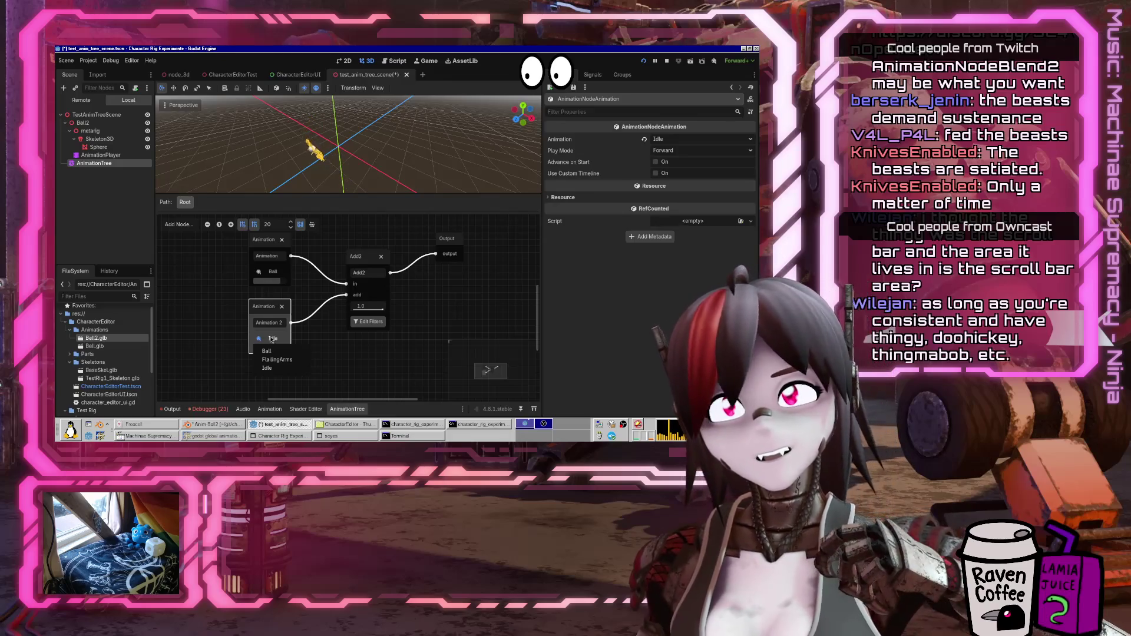
pyautogui.click(267, 367)
pyautogui.click(396, 62)
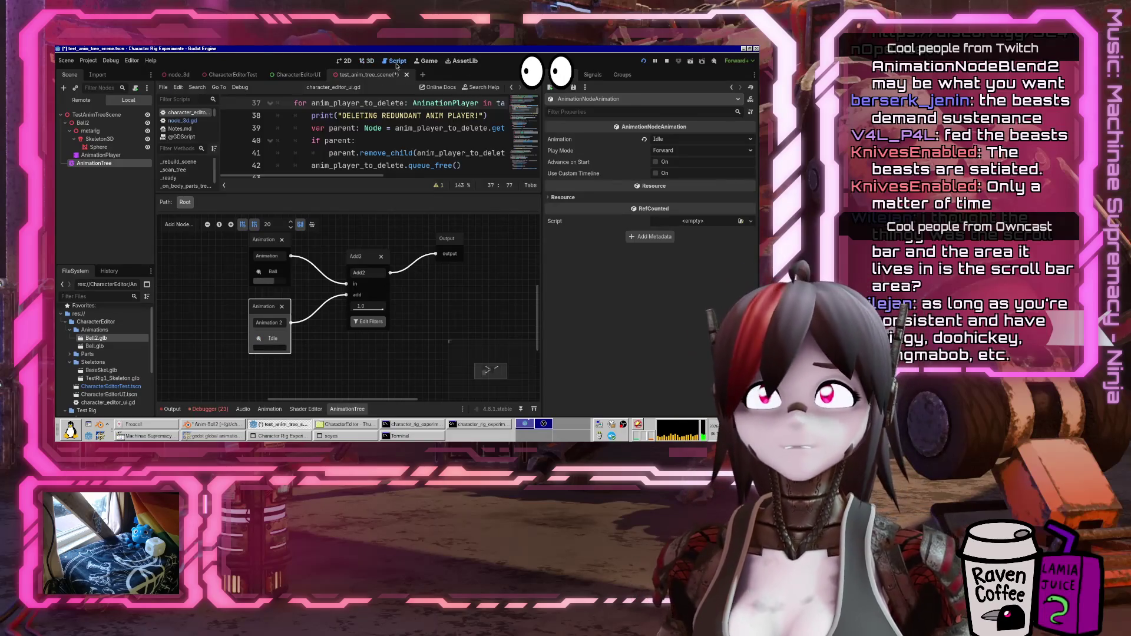
# Open the AnimationNode class reference from the help search and enlarge the documentation area.
pyautogui.click(488, 95)
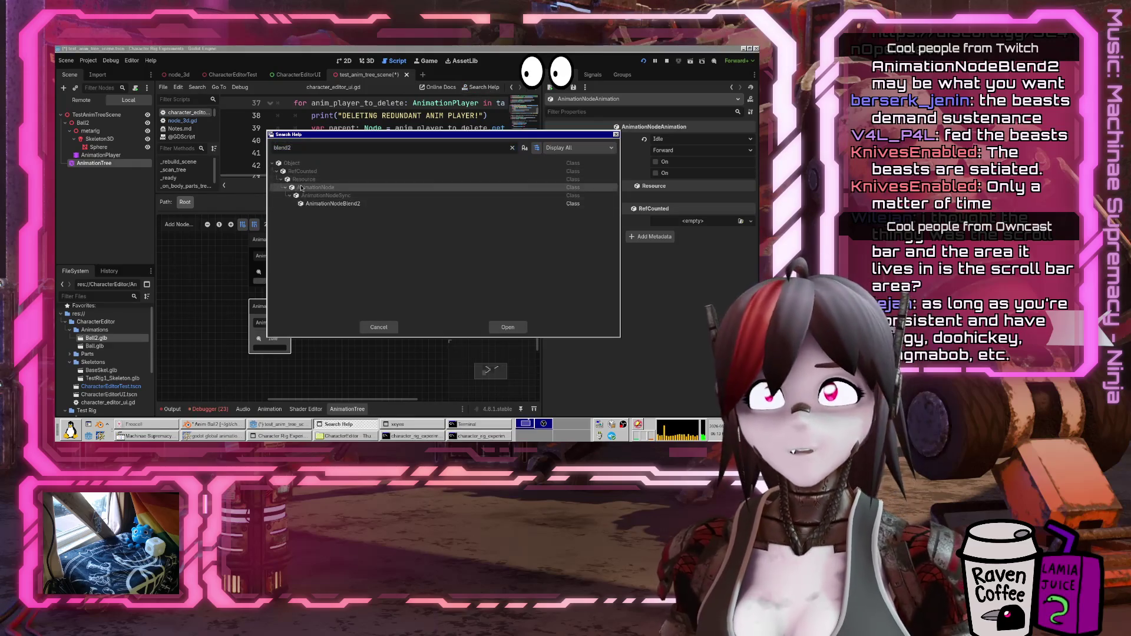
pyautogui.doubleClick(318, 204)
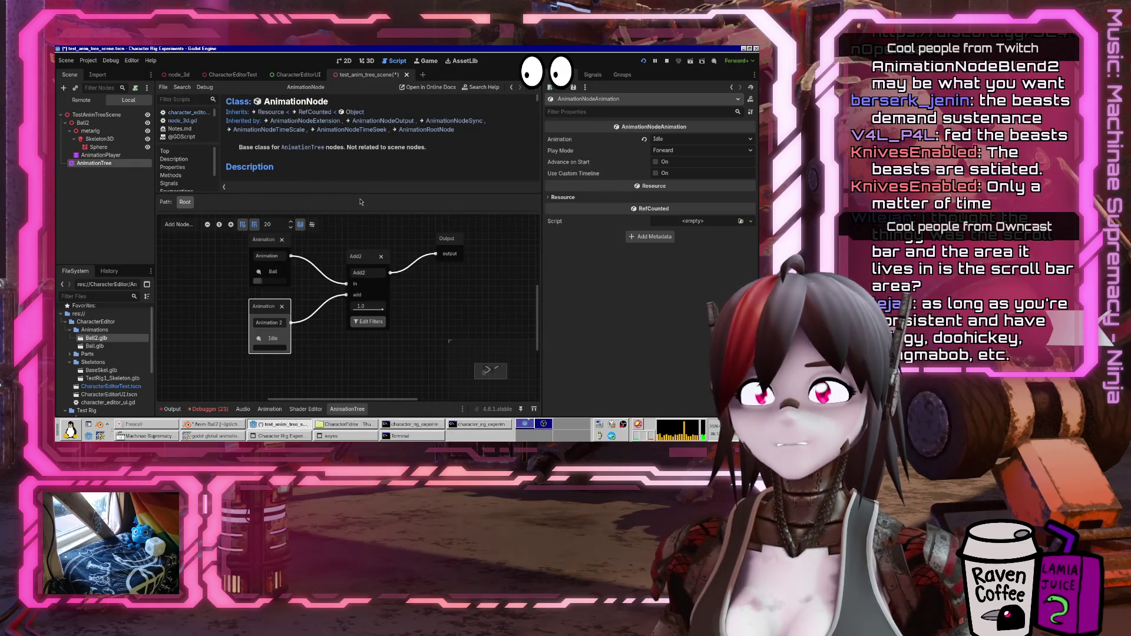
pyautogui.moveTo(356, 193); pyautogui.dragTo(334, 287)
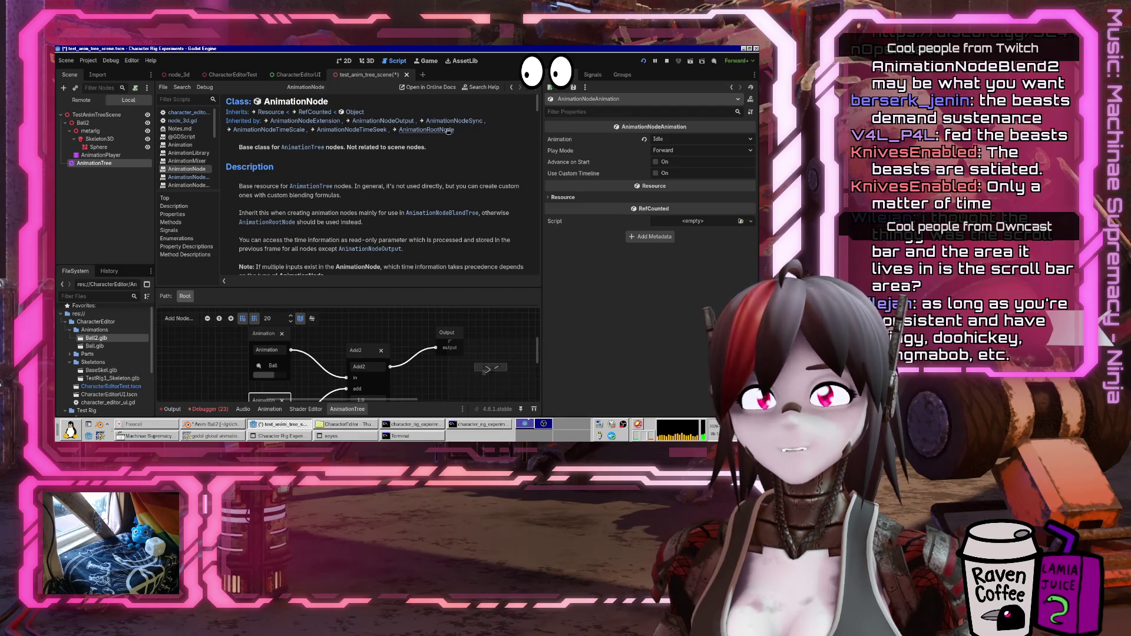
pyautogui.click(259, 334)
pyautogui.rightClick(260, 334)
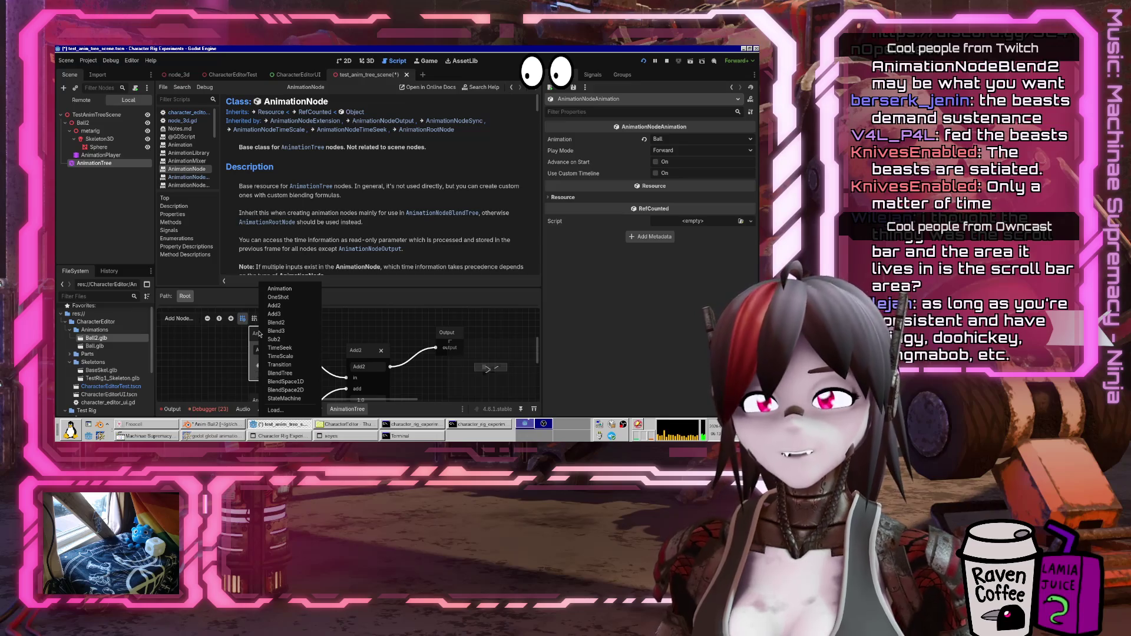
pyautogui.press('Escape')
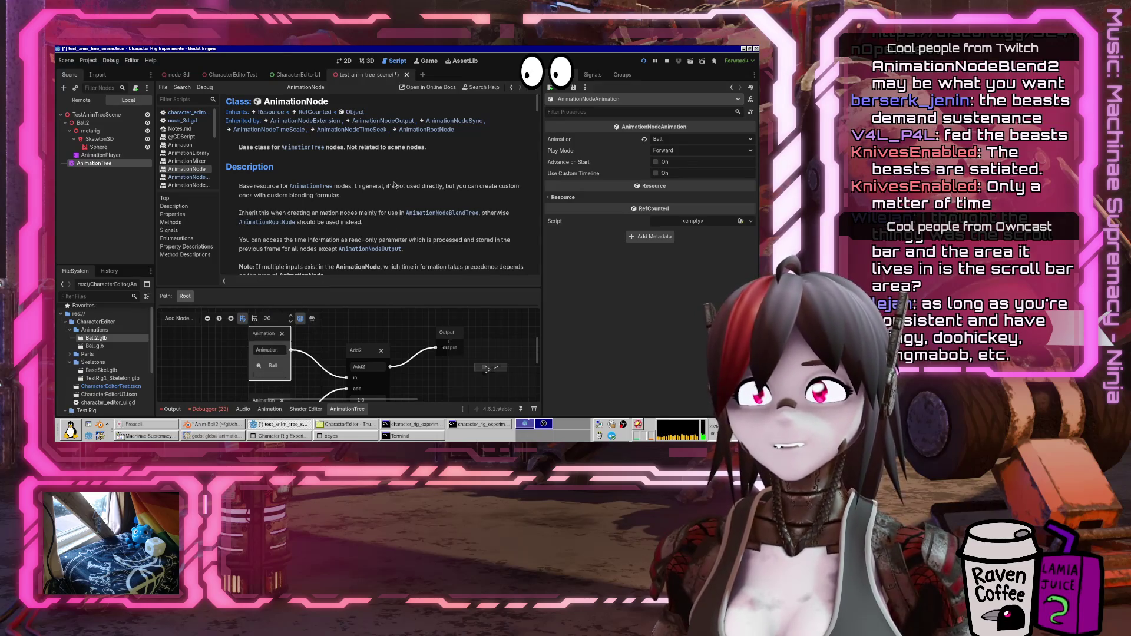
pyautogui.scroll(-10, 396, 185)
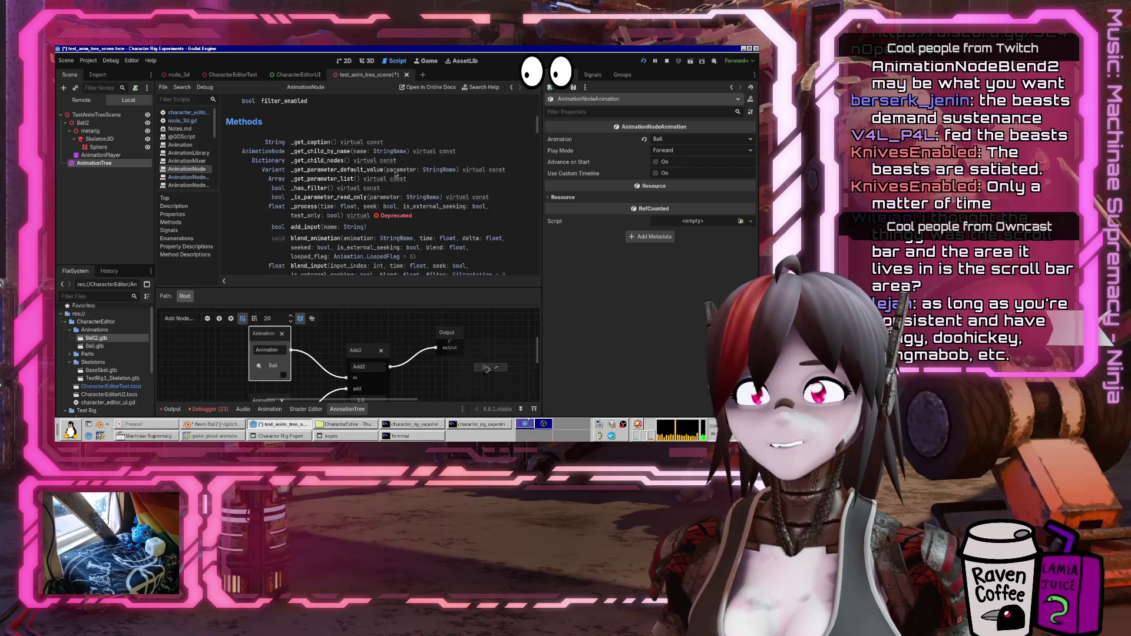
pyautogui.scroll(-5, 396, 174)
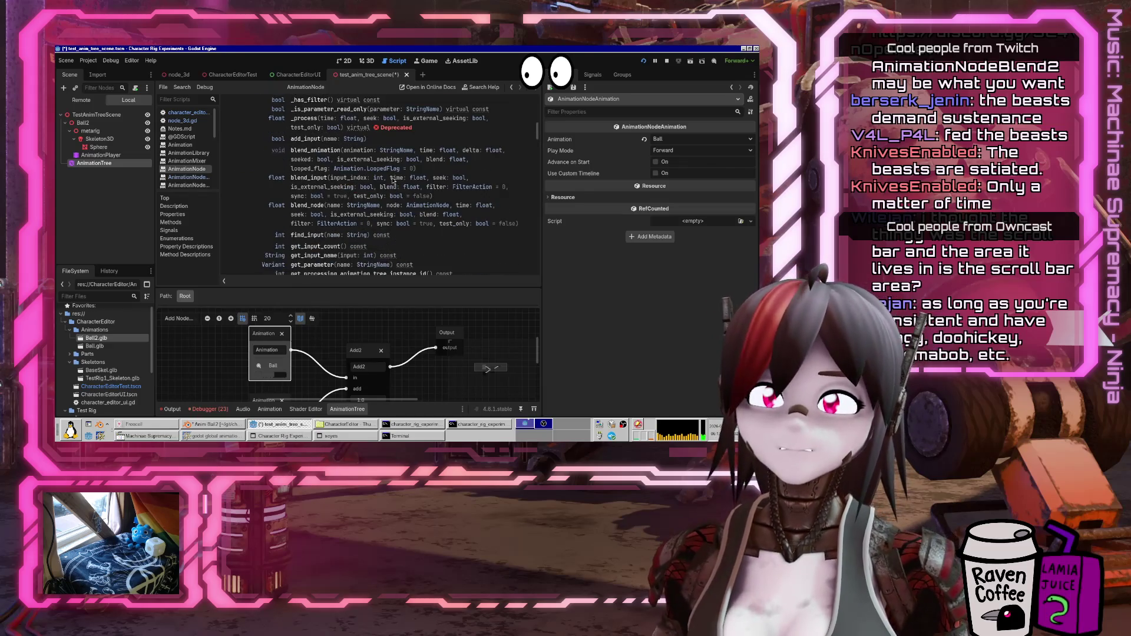
pyautogui.scroll(-5, 394, 180)
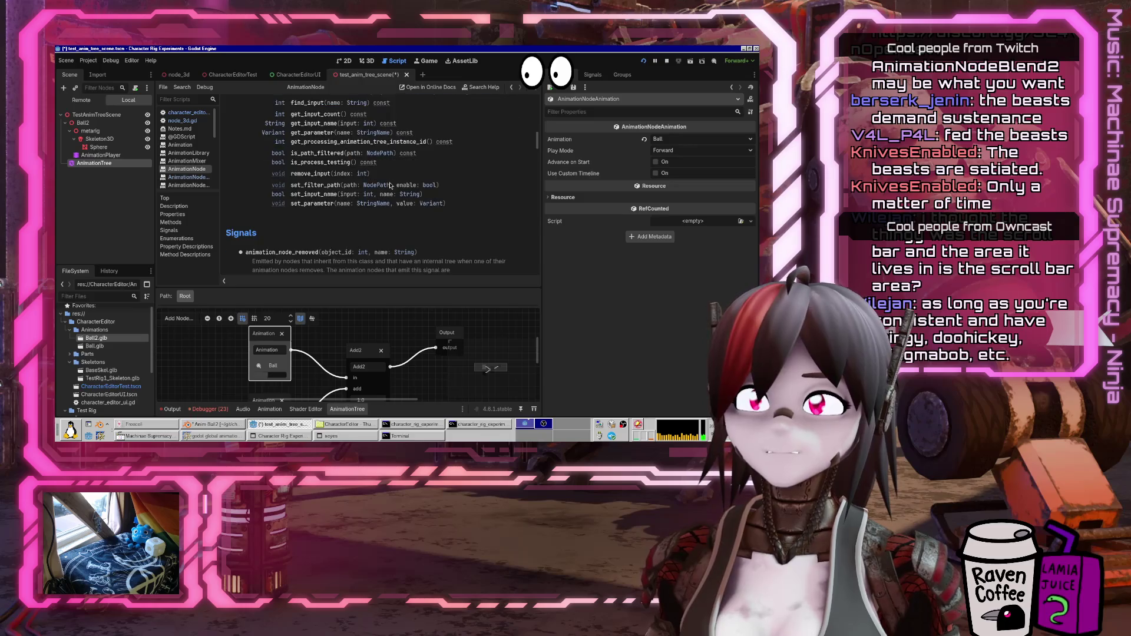
pyautogui.scroll(15, 390, 187)
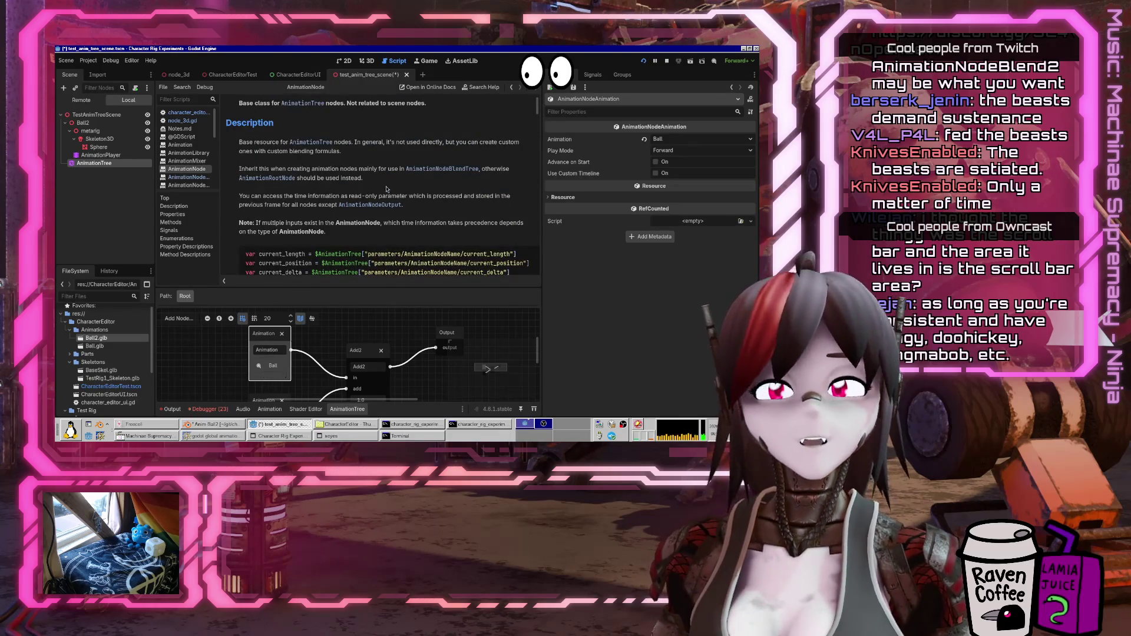
pyautogui.scroll(2, 386, 189)
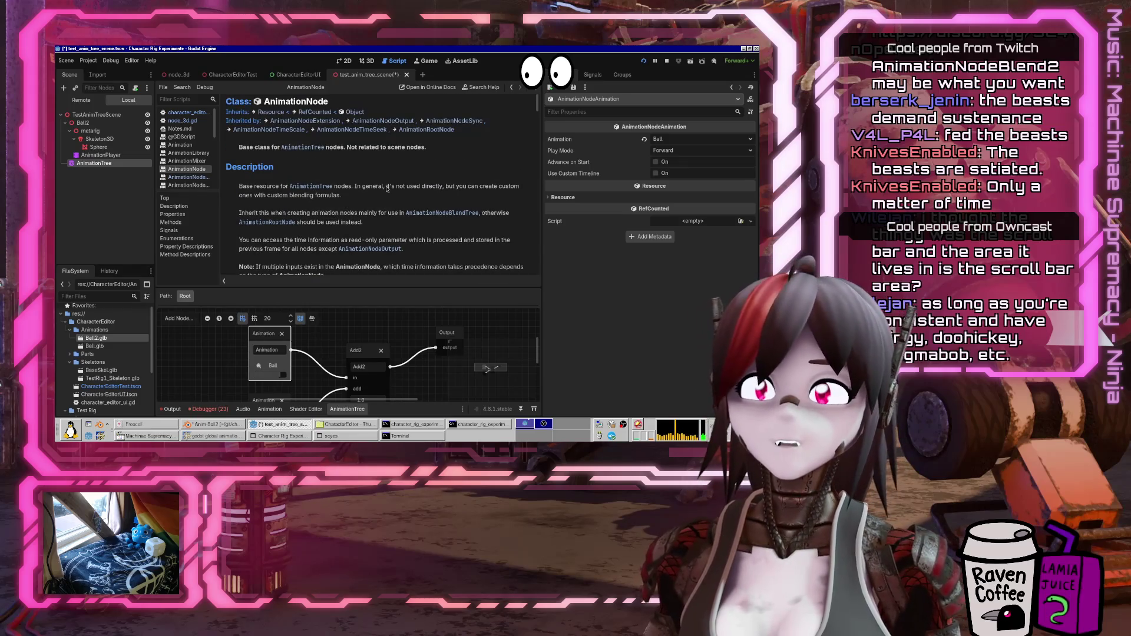
# Follow the links from AnimationTree through AnimationRootNode to the AnimationNodeAnimation reference.
pyautogui.click(296, 148)
pyautogui.scroll(-6, 389, 196)
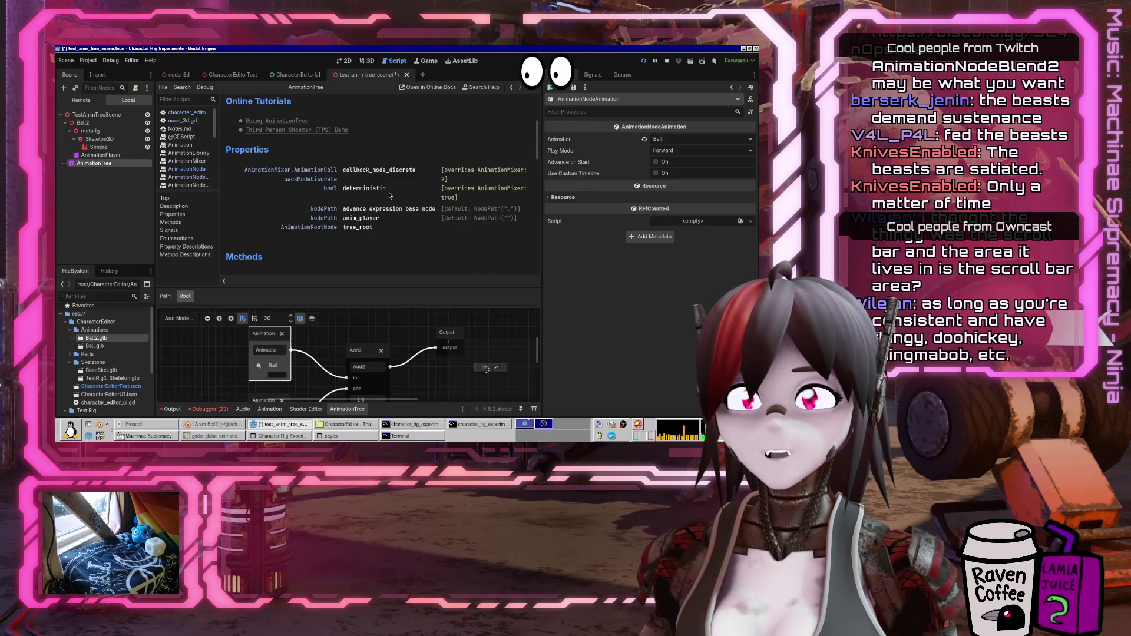
pyautogui.scroll(7, 389, 196)
pyautogui.scroll(-6, 388, 197)
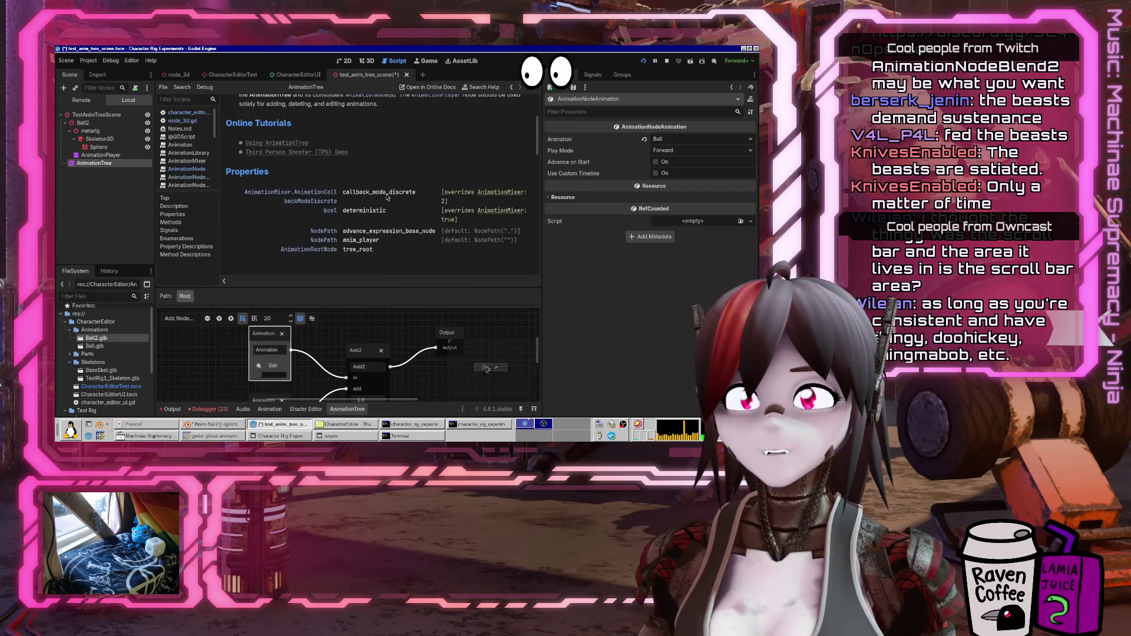
pyautogui.doubleClick(318, 248)
pyautogui.click(290, 250)
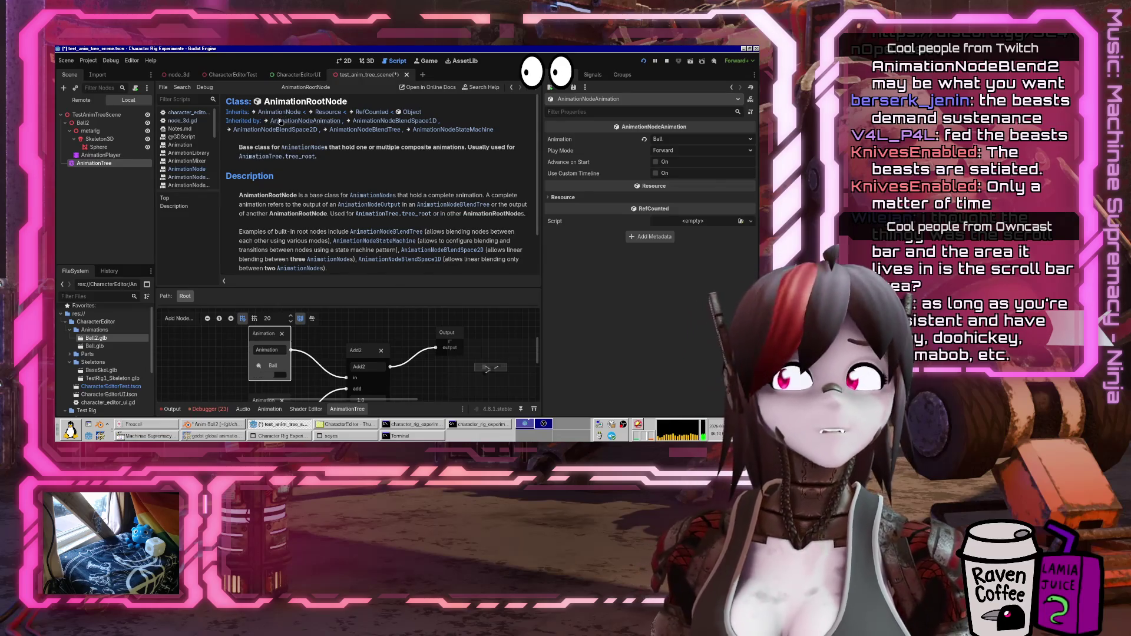
pyautogui.click(281, 121)
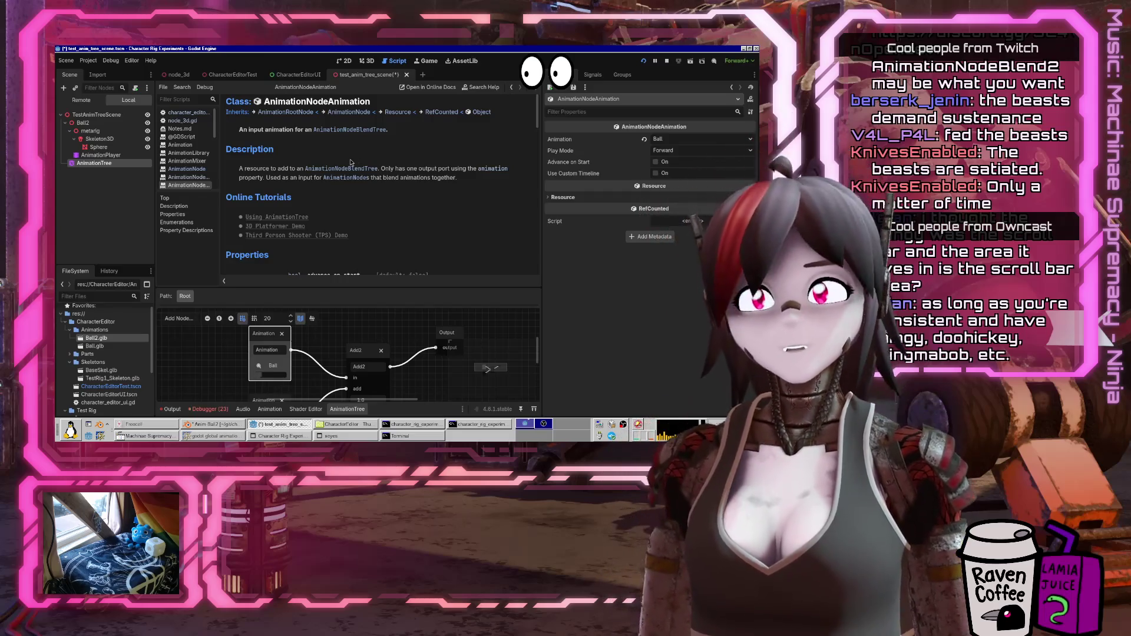
# Widen the documentation panel by narrowing the Inspector and shrinking the graph area.
pyautogui.scroll(-10, 384, 153)
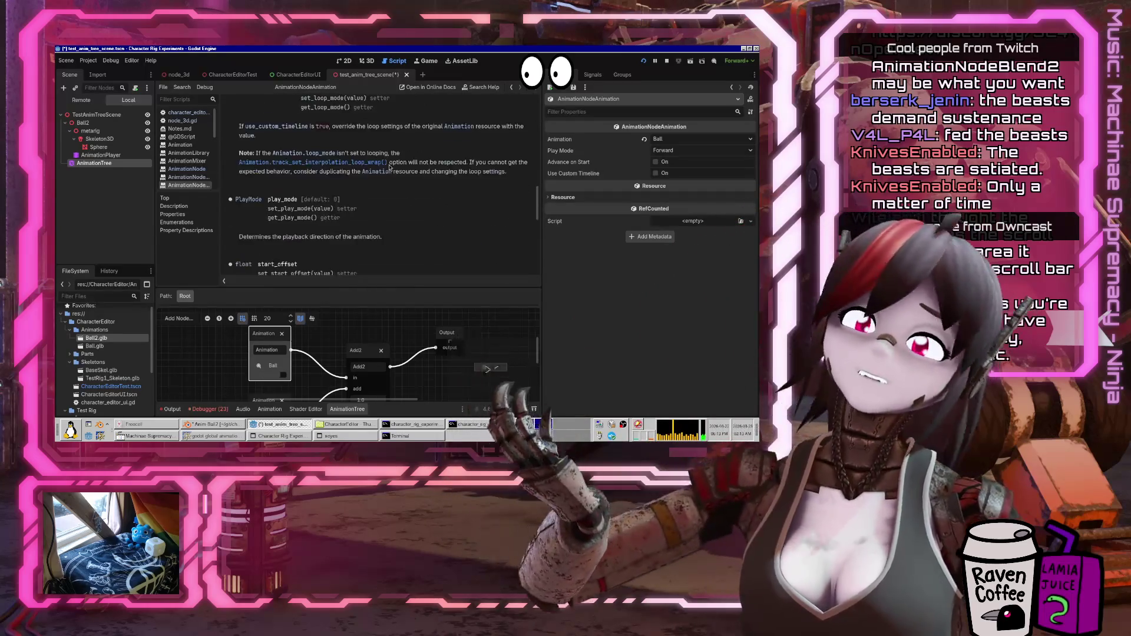
pyautogui.scroll(-5, 385, 174)
pyautogui.scroll(-2, 381, 178)
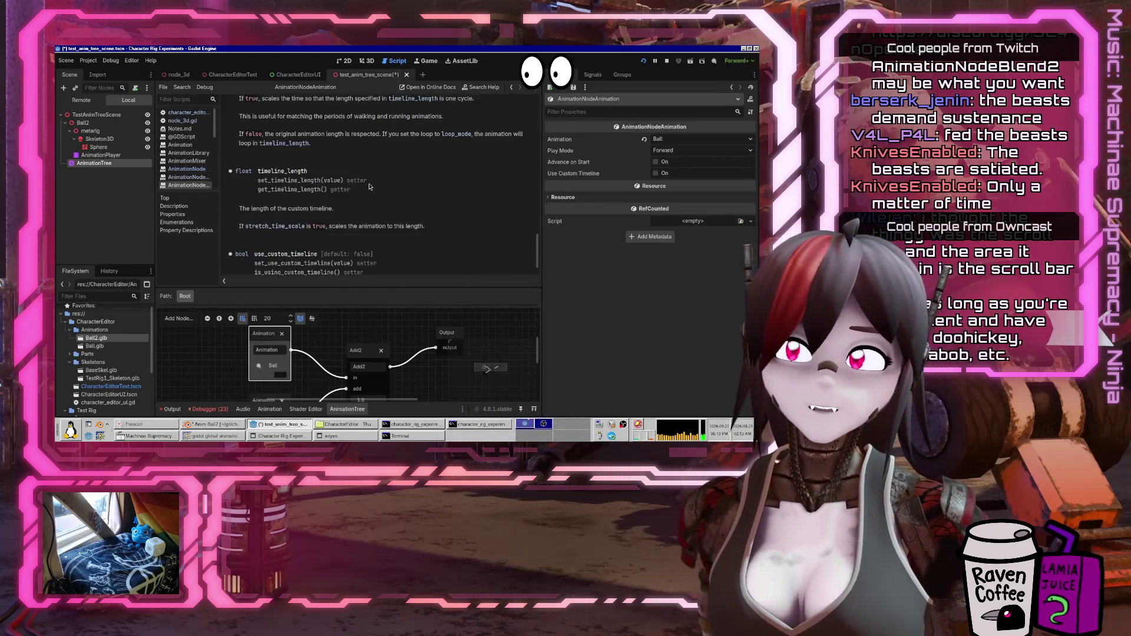
pyautogui.scroll(5, 361, 196)
pyautogui.scroll(15, 362, 196)
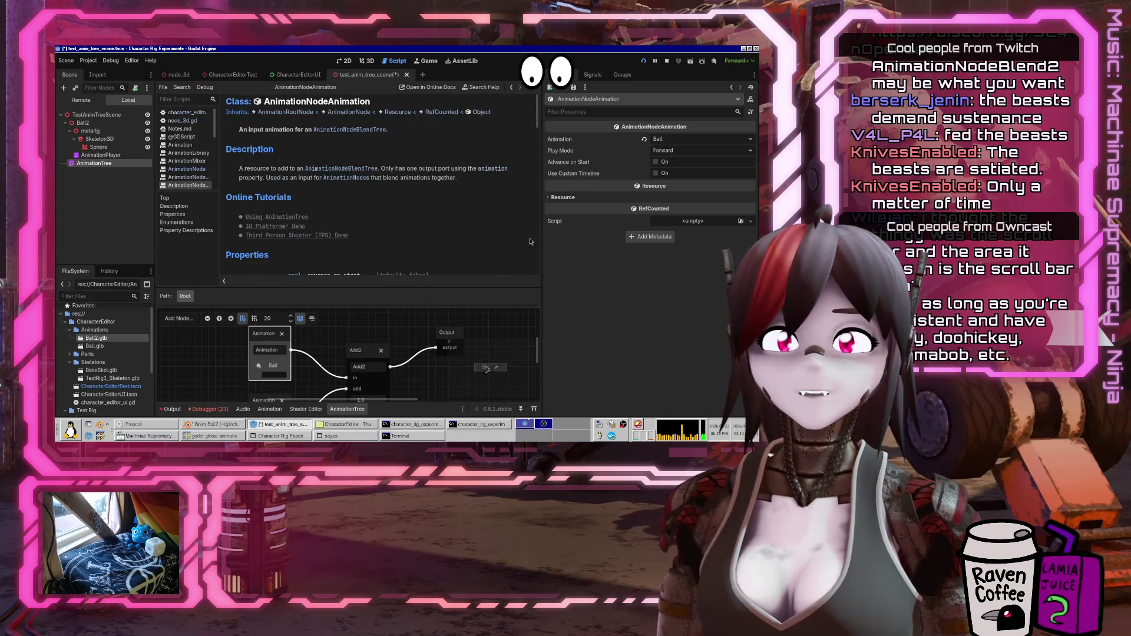
pyautogui.moveTo(542, 236); pyautogui.dragTo(587, 253)
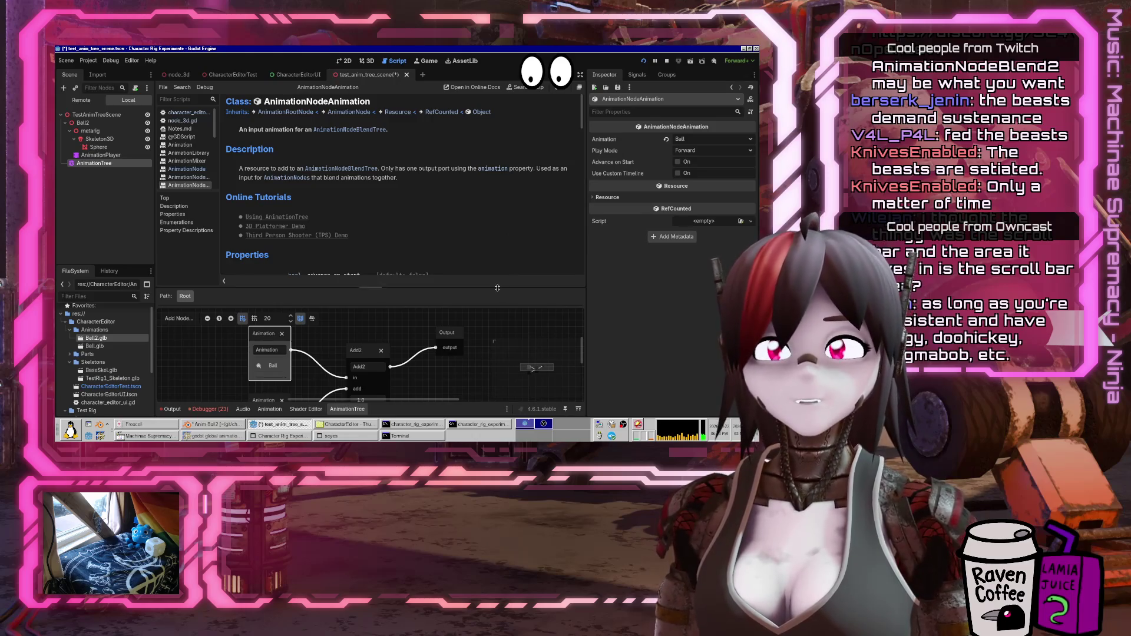
pyautogui.moveTo(498, 287); pyautogui.dragTo(491, 334)
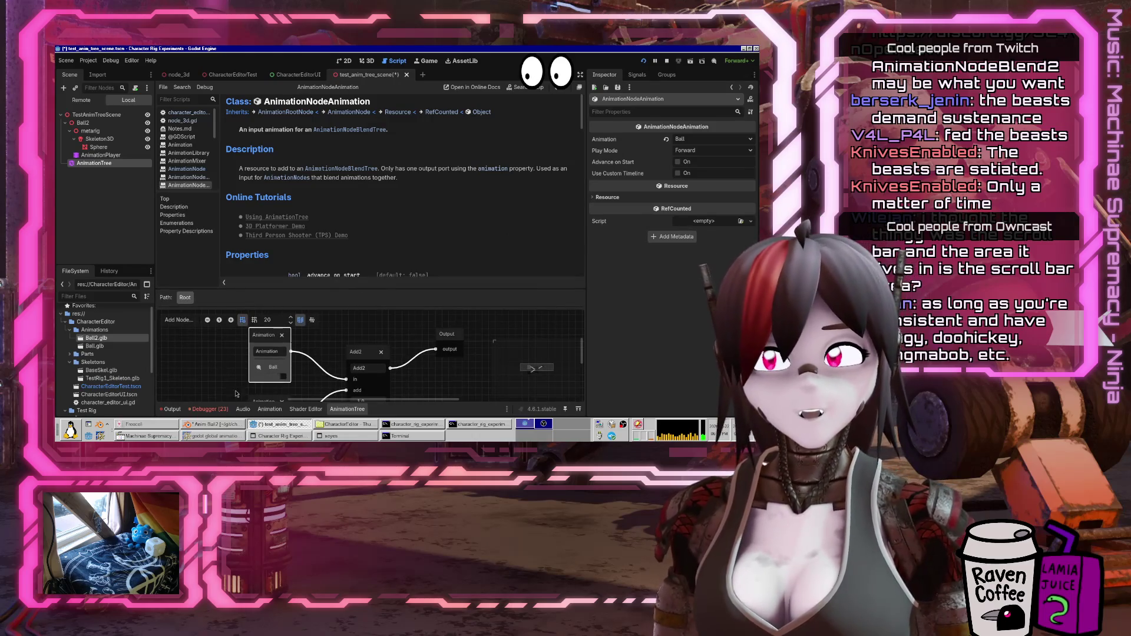
pyautogui.click(199, 409)
# Collapse the AnimationTree bottom panel so the AnimationNodeAnimation reference fills the view.
pyautogui.click(200, 409)
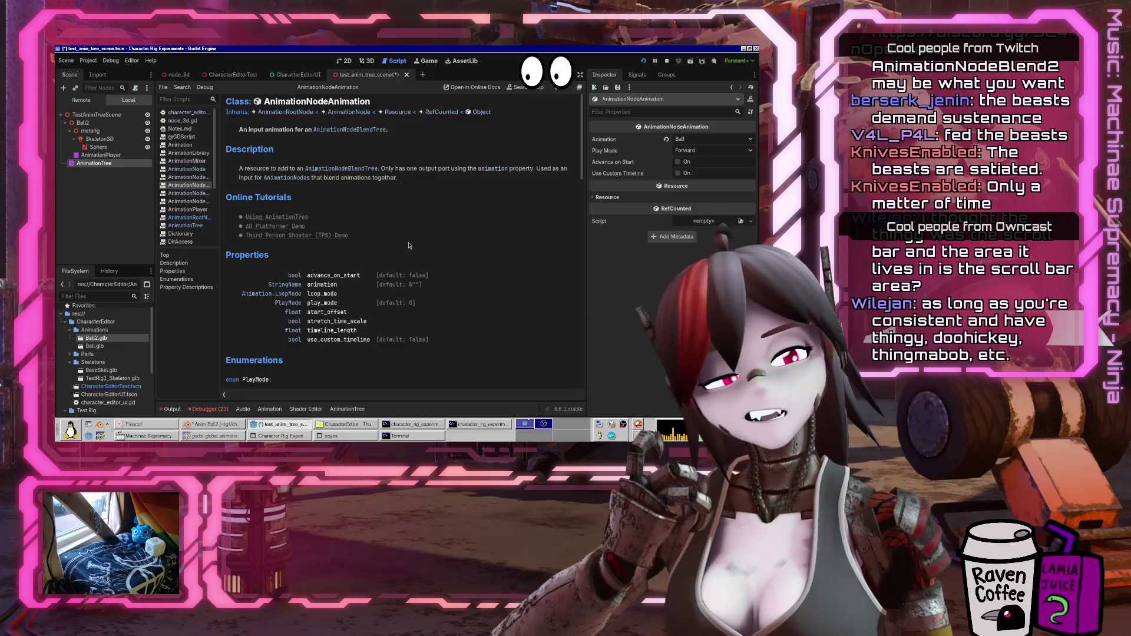
# Flip between the AnimationNodeBlendTree and AnimationNodeAnimation help pages, then show the AnimationTree graph again.
pyautogui.rightClick(409, 246)
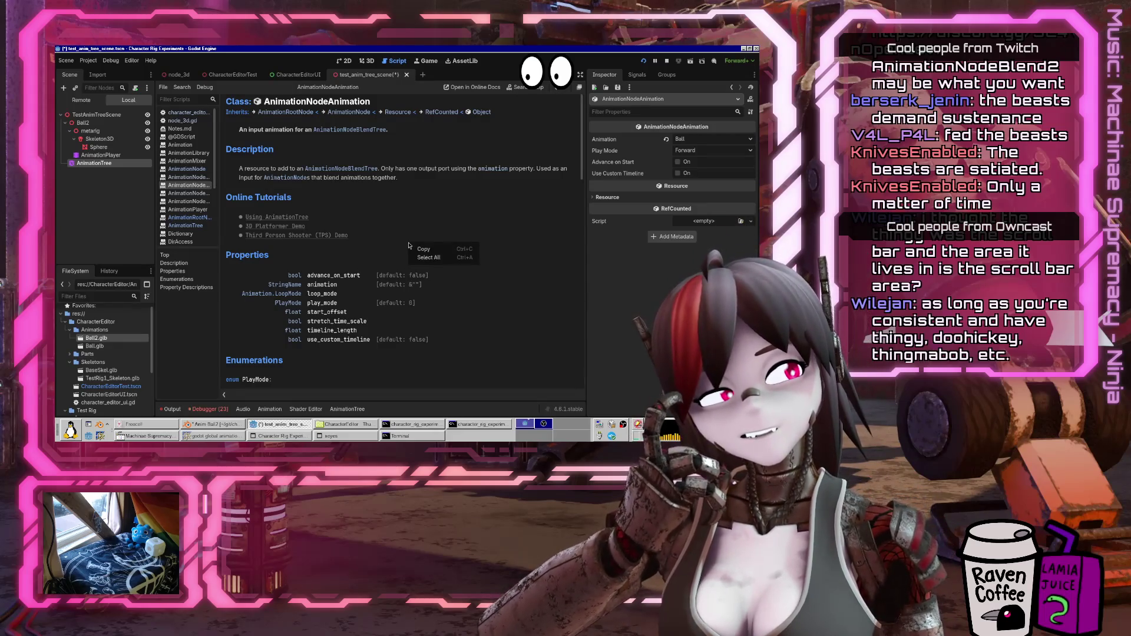
pyautogui.click(389, 202)
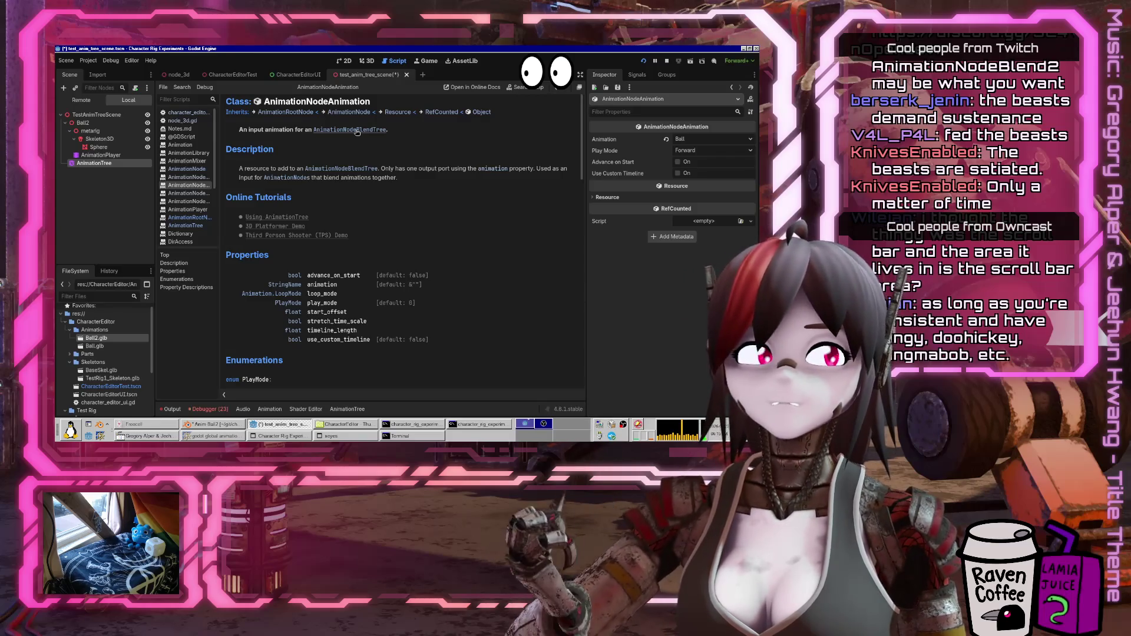
pyautogui.click(357, 130)
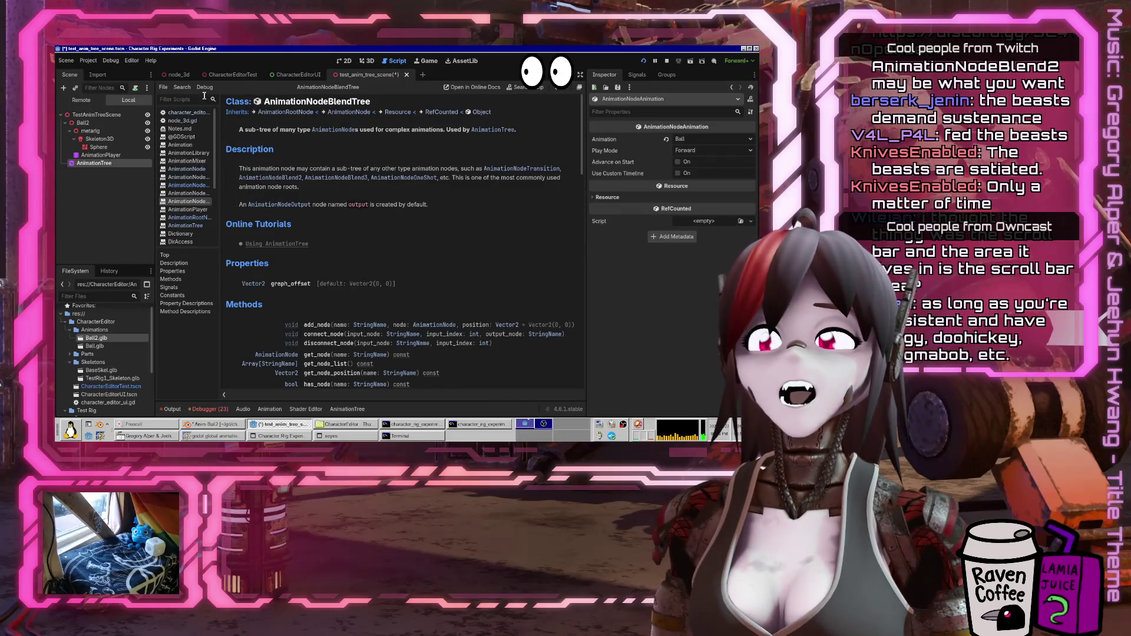
pyautogui.click(189, 185)
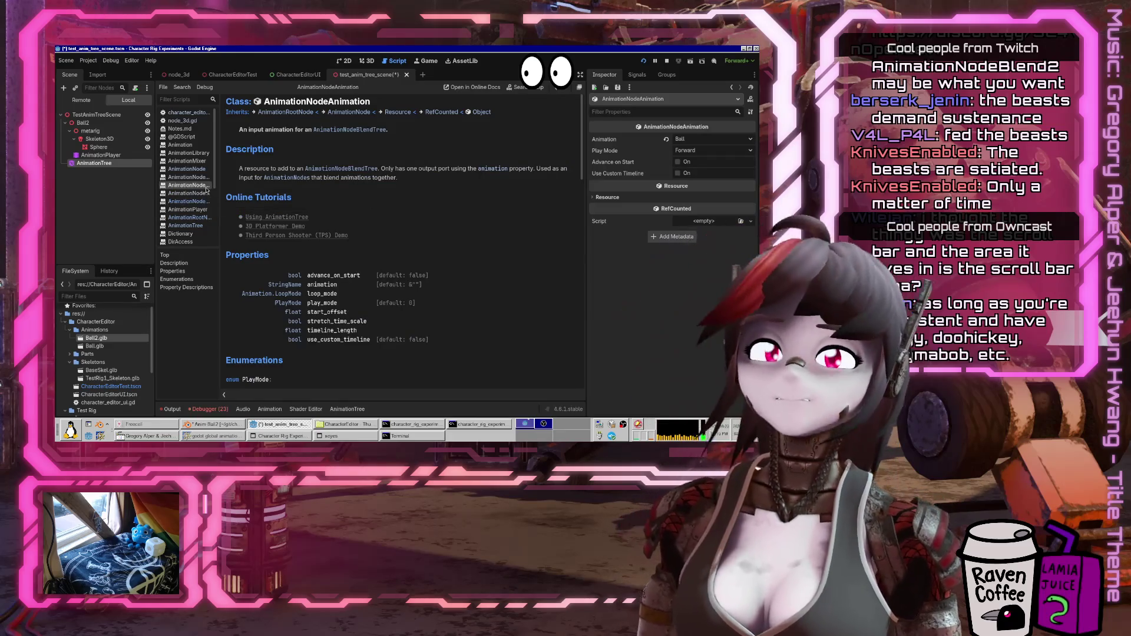
pyautogui.click(196, 202)
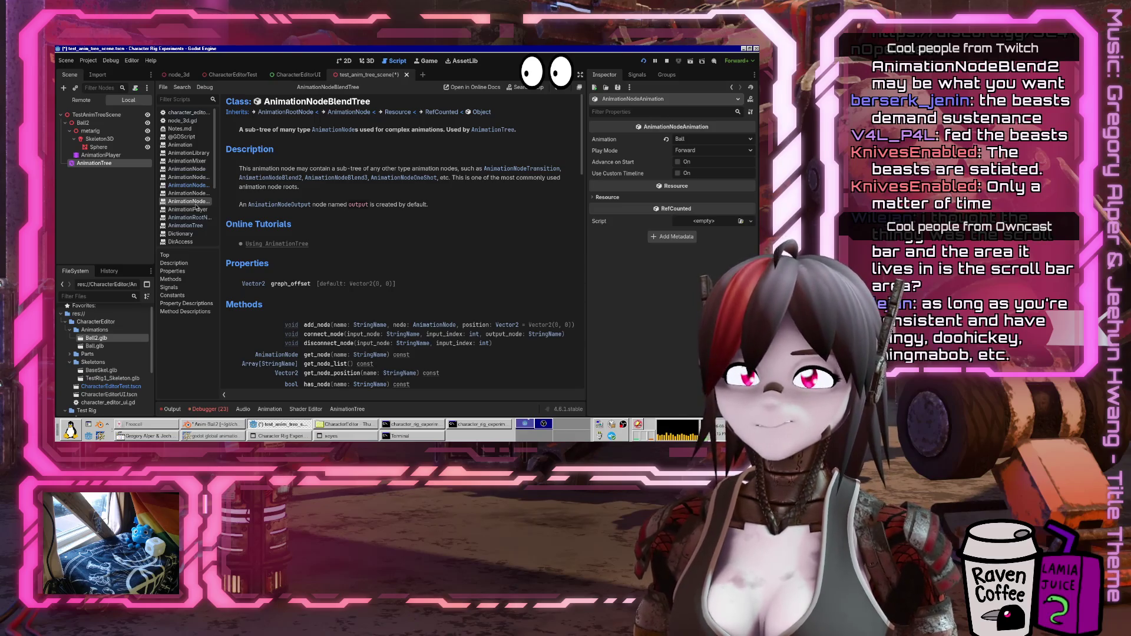
pyautogui.click(187, 185)
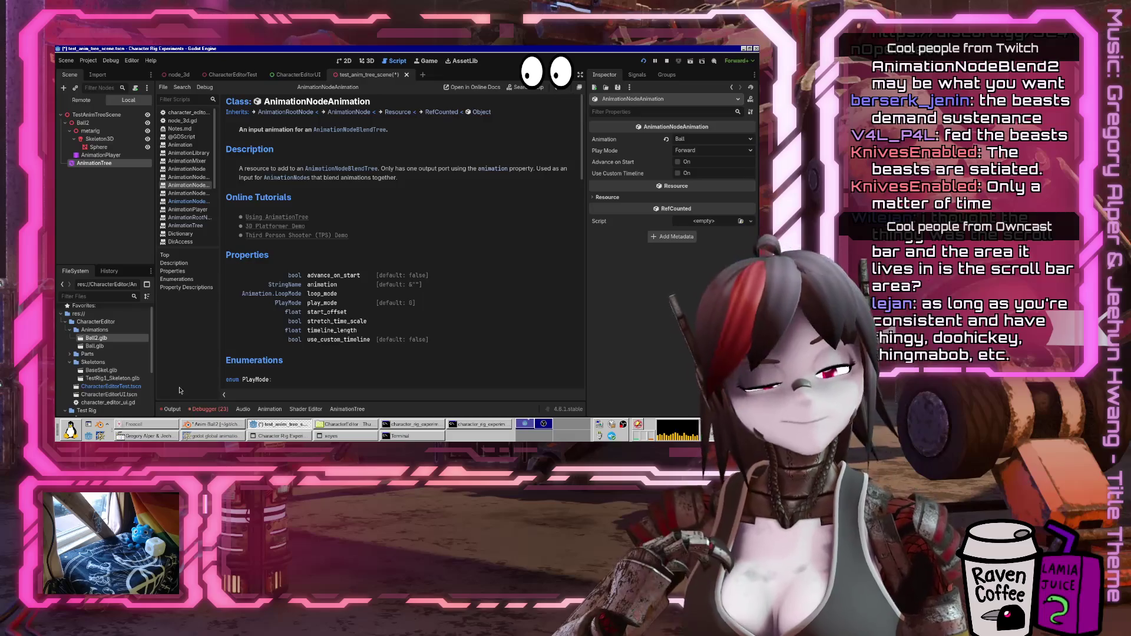
pyautogui.click(341, 410)
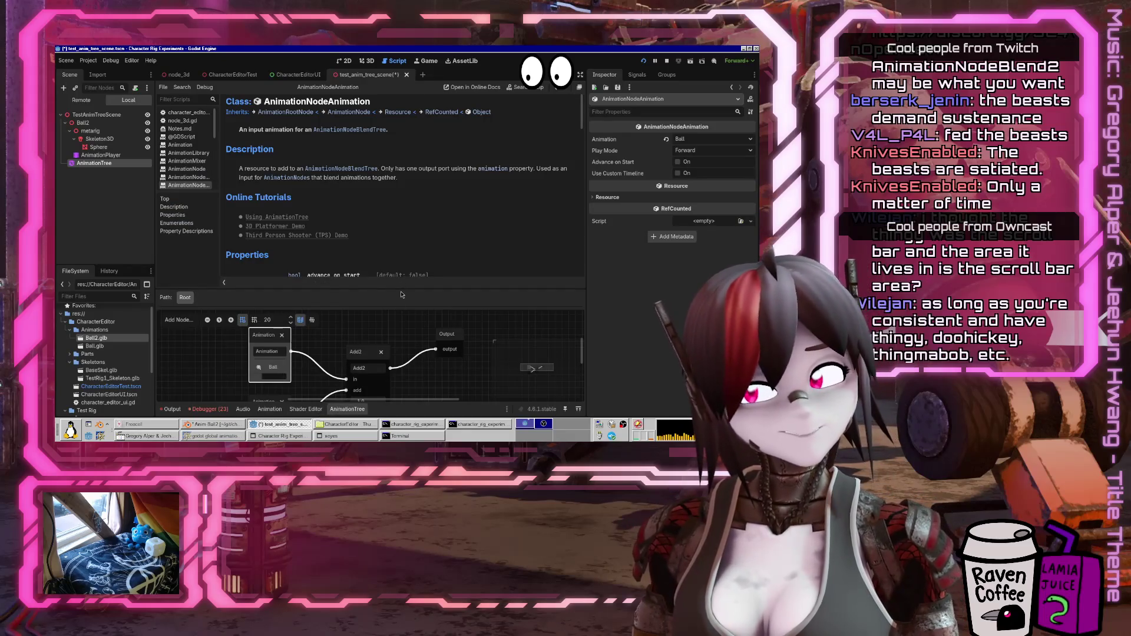
# Enlarge the graph panel and add a BlendTree node placed below the existing nodes.
pyautogui.moveTo(402, 290); pyautogui.dragTo(406, 172)
pyautogui.rightClick(459, 287)
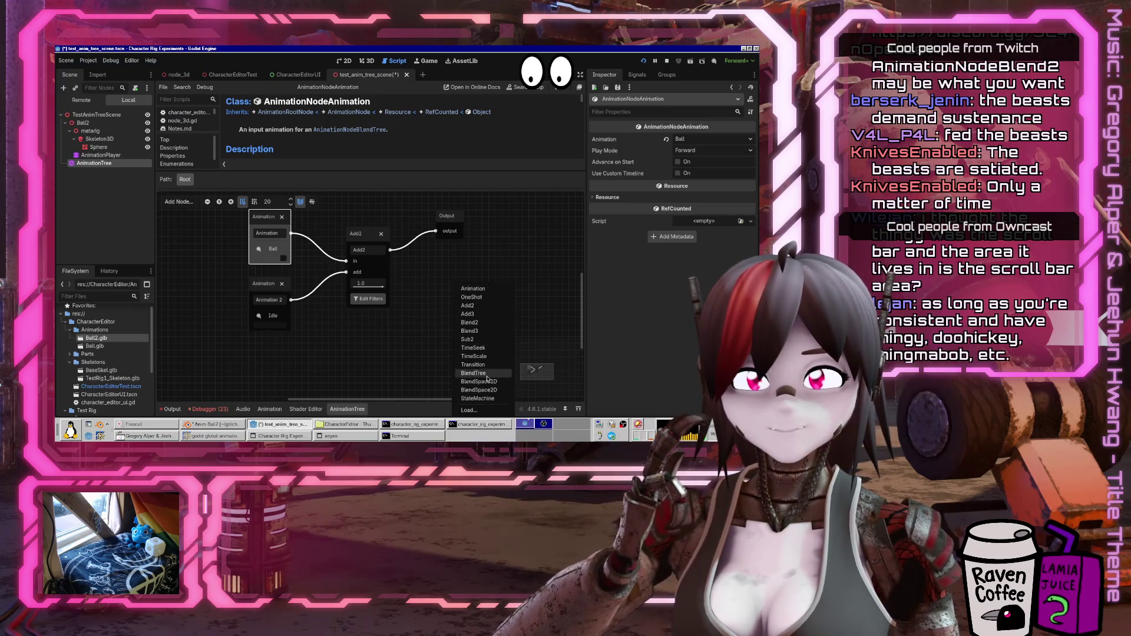
pyautogui.press('Escape')
pyautogui.scroll(-5, 405, 287)
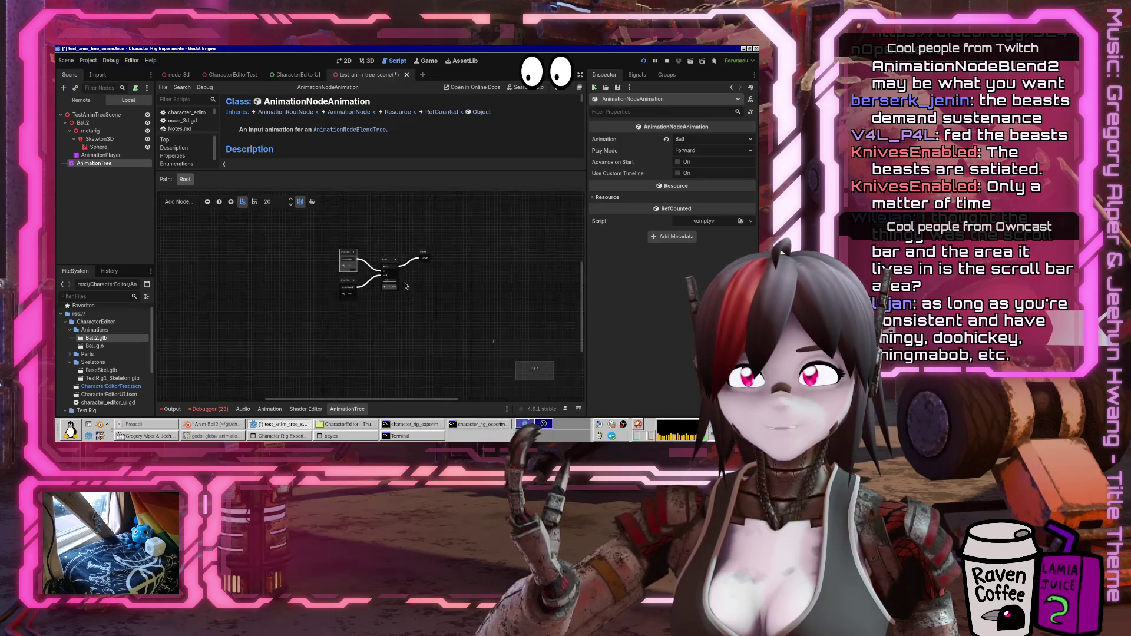
pyautogui.scroll(3, 405, 287)
pyautogui.rightClick(380, 285)
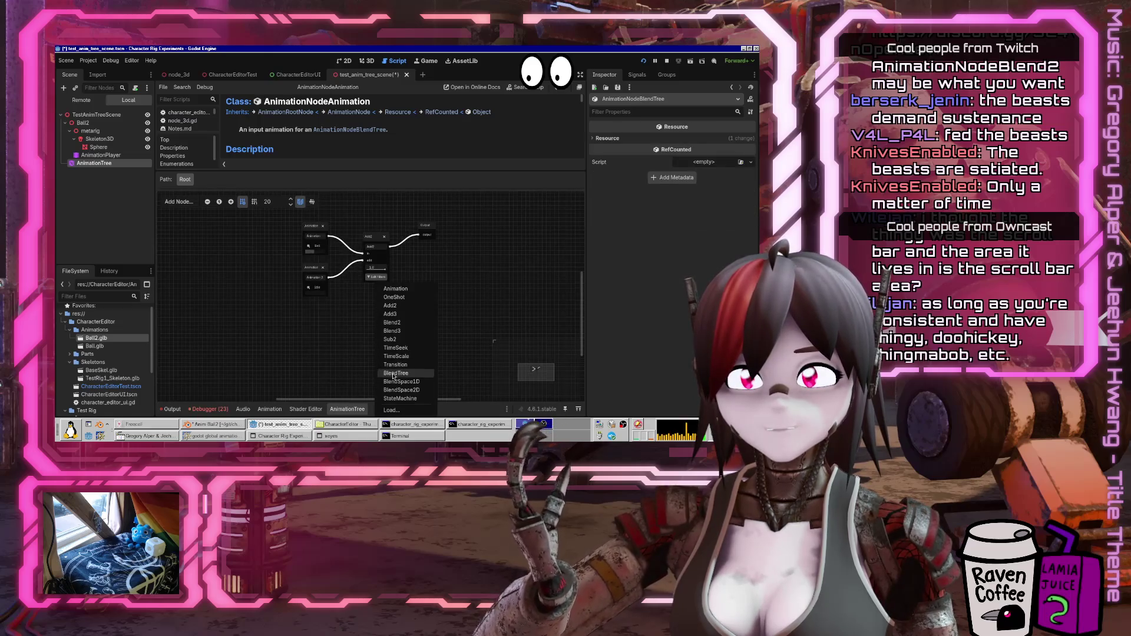
pyautogui.click(394, 376)
pyautogui.moveTo(380, 358); pyautogui.dragTo(346, 325)
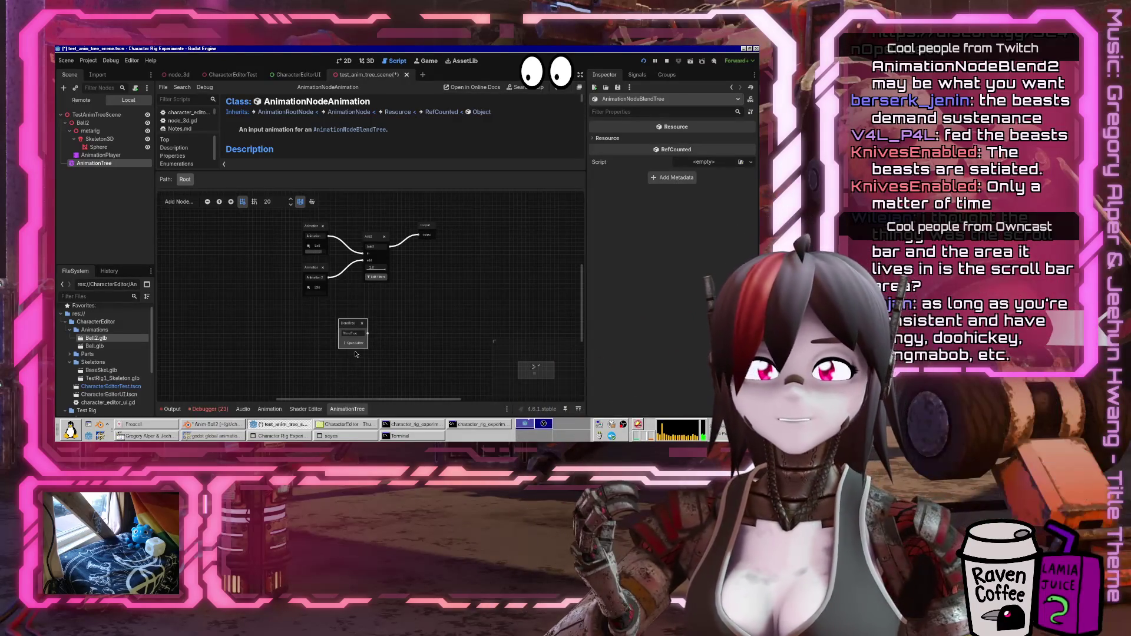
# Open the BlendTree node's inner graph, then return to the Root graph.
pyautogui.scroll(4, 354, 348)
pyautogui.click(339, 325)
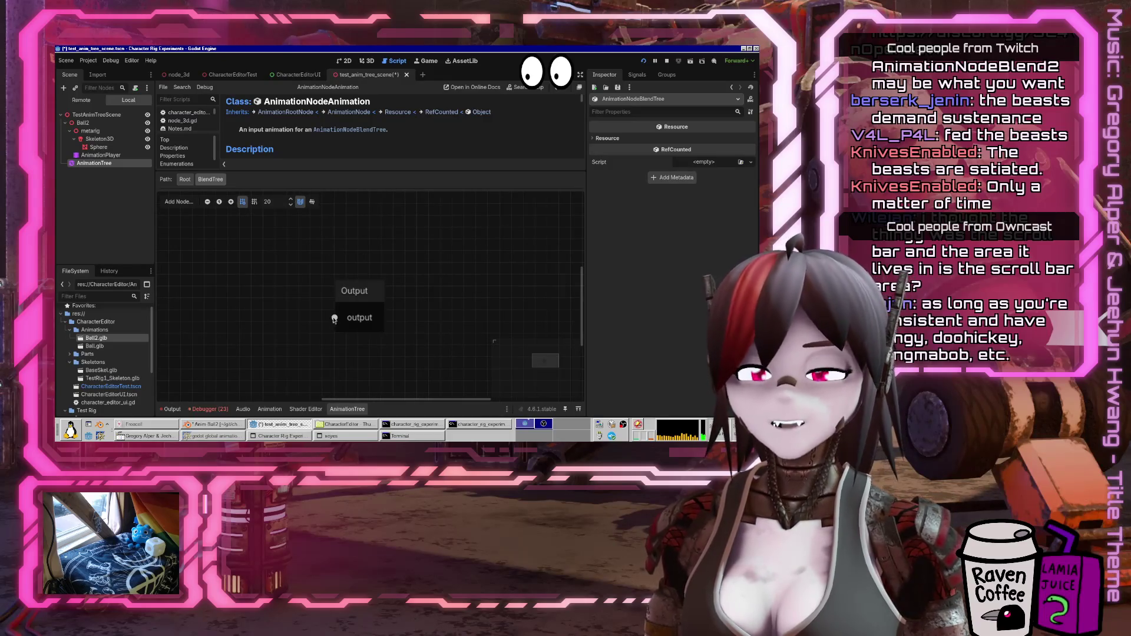
pyautogui.scroll(-4, 247, 270)
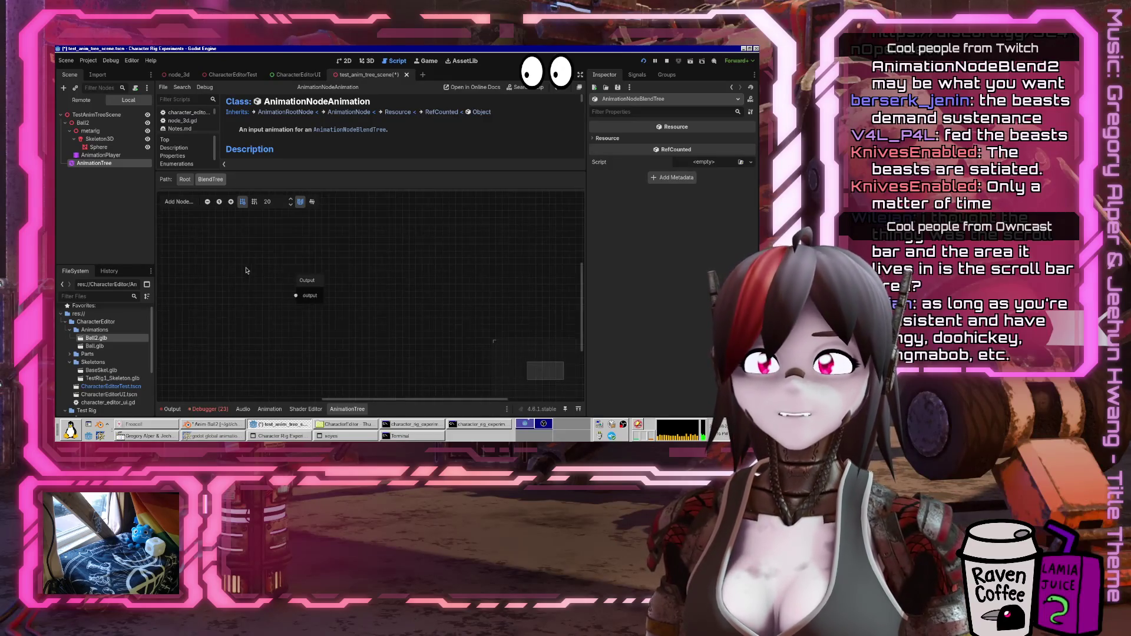
pyautogui.click(184, 179)
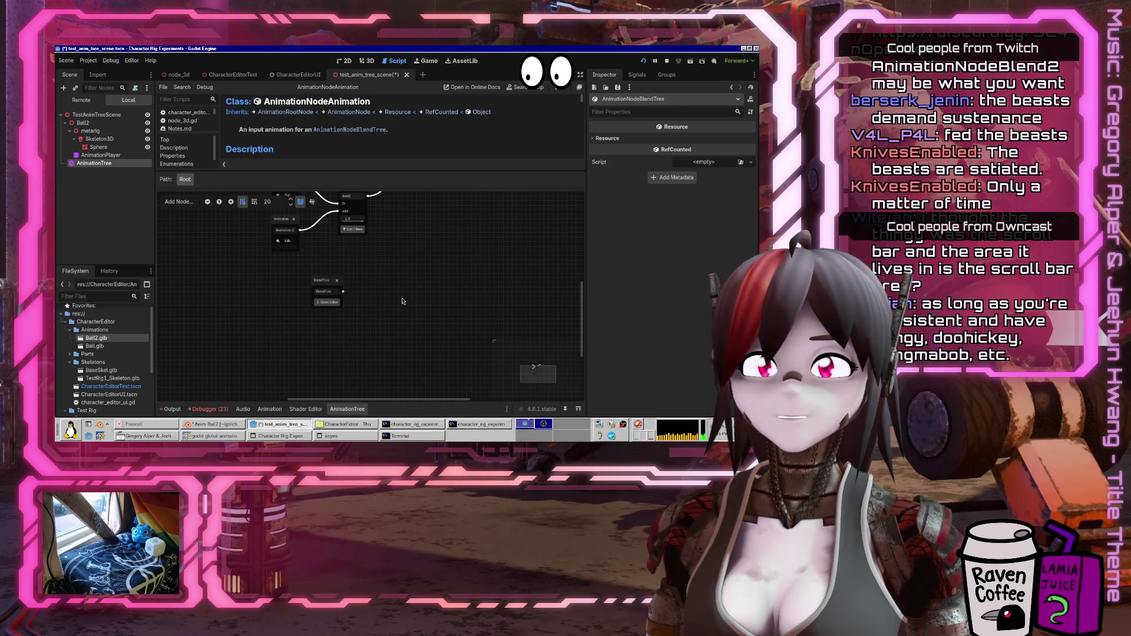
pyautogui.scroll(3, 389, 295)
pyautogui.rightClick(381, 331)
pyautogui.click(369, 331)
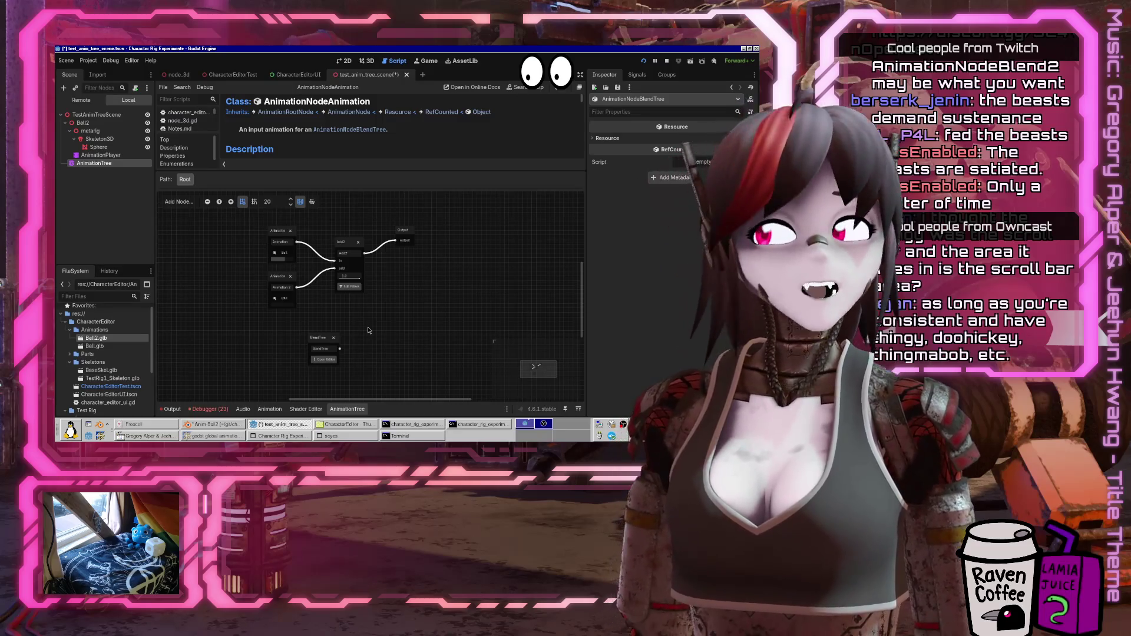
# Drag the Animation 2 (Idle) node lower left, still linked into Add2, and check its animation list.
pyautogui.moveTo(283, 277); pyautogui.dragTo(221, 283)
pyautogui.scroll(5, 236, 283)
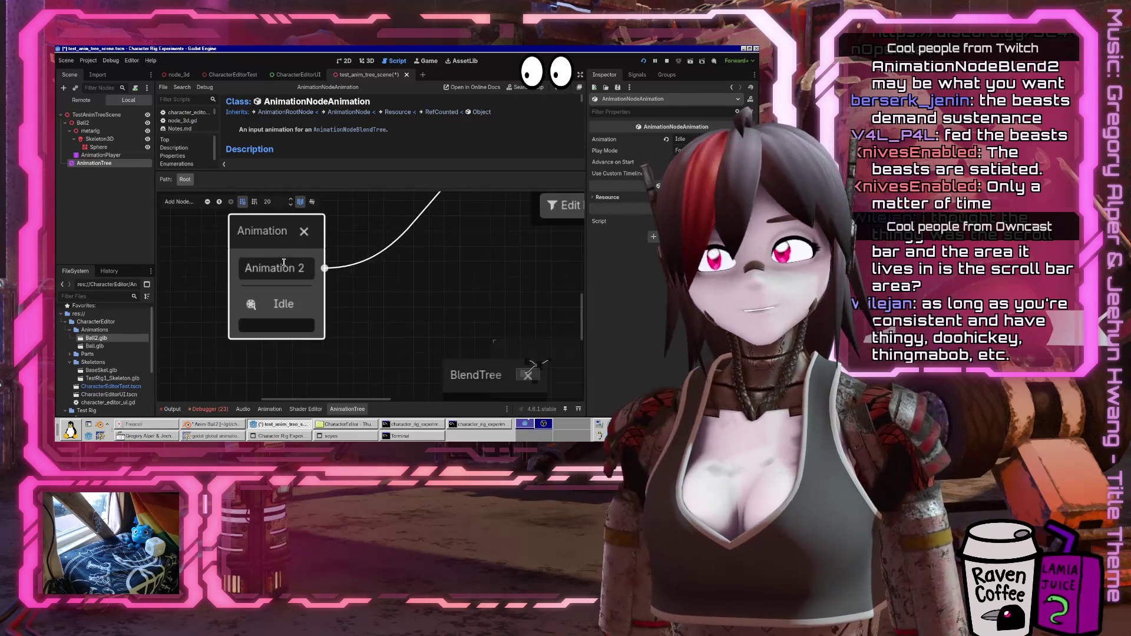
pyautogui.rightClick(353, 272)
pyautogui.press('Escape')
pyautogui.moveTo(277, 306); pyautogui.dragTo(285, 308)
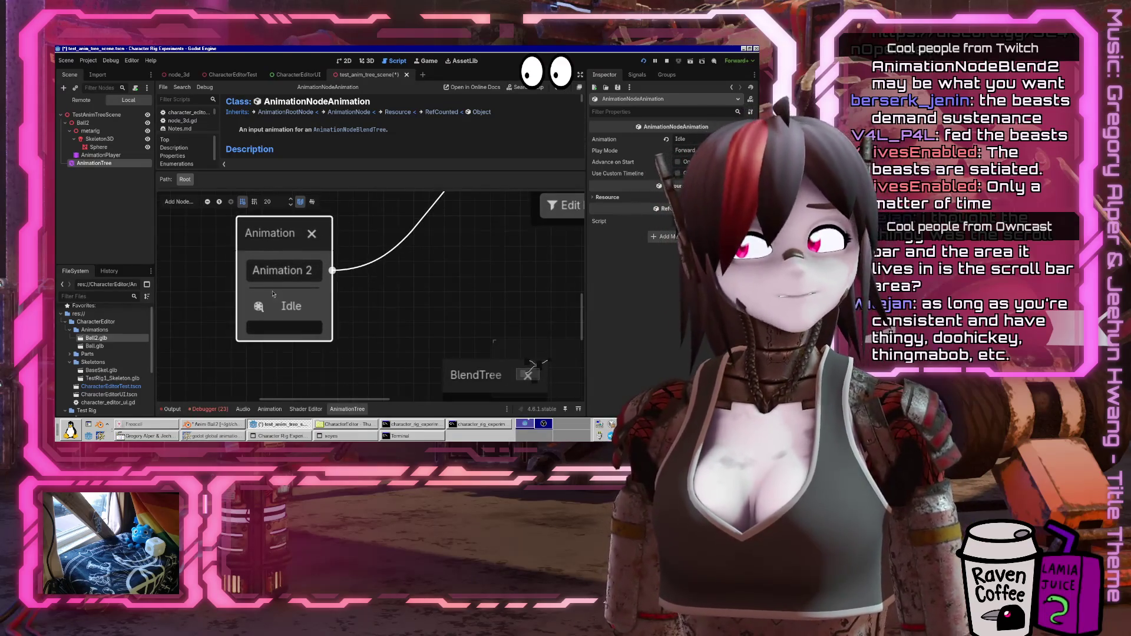
pyautogui.click(284, 307)
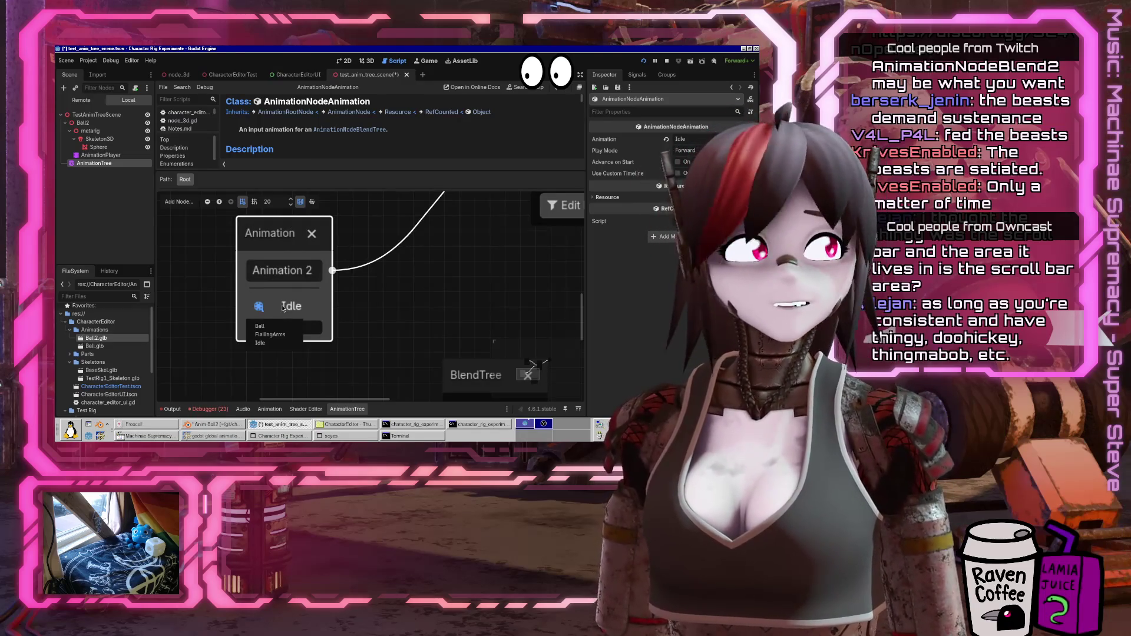
# Close the animation dropdown, keeping Idle on the Animation 2 node.
pyautogui.click(370, 281)
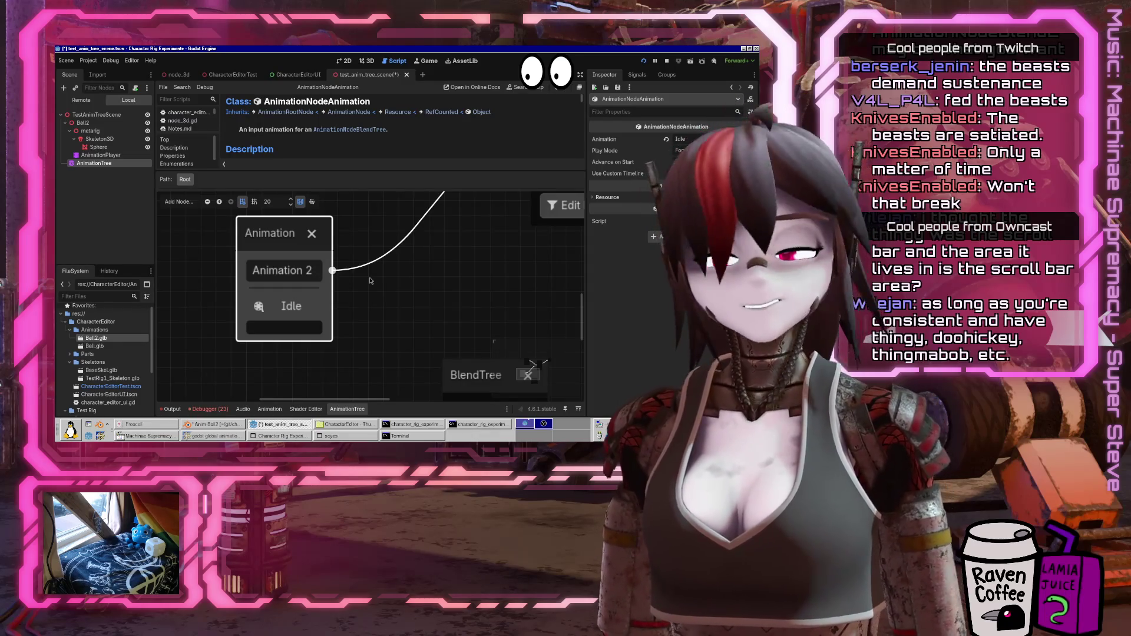
# Review the resource-not-found entries in Debugger > Errors, then save test_anim_tree_scene.
pyautogui.click(207, 409)
pyautogui.scroll(-2, 311, 373)
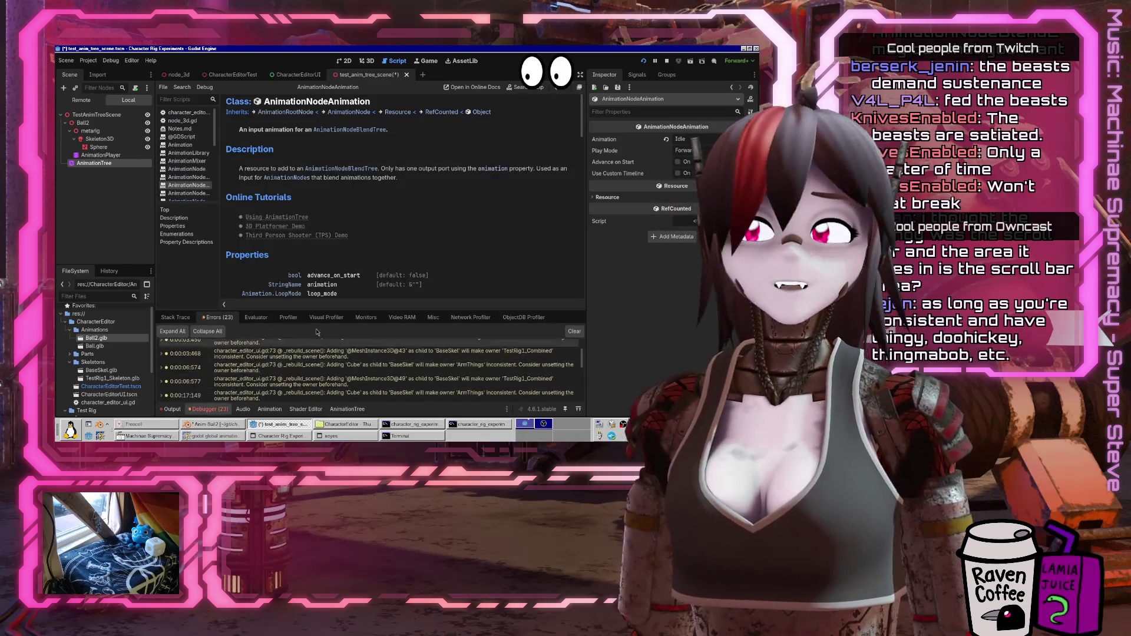
pyautogui.scroll(-5, 307, 374)
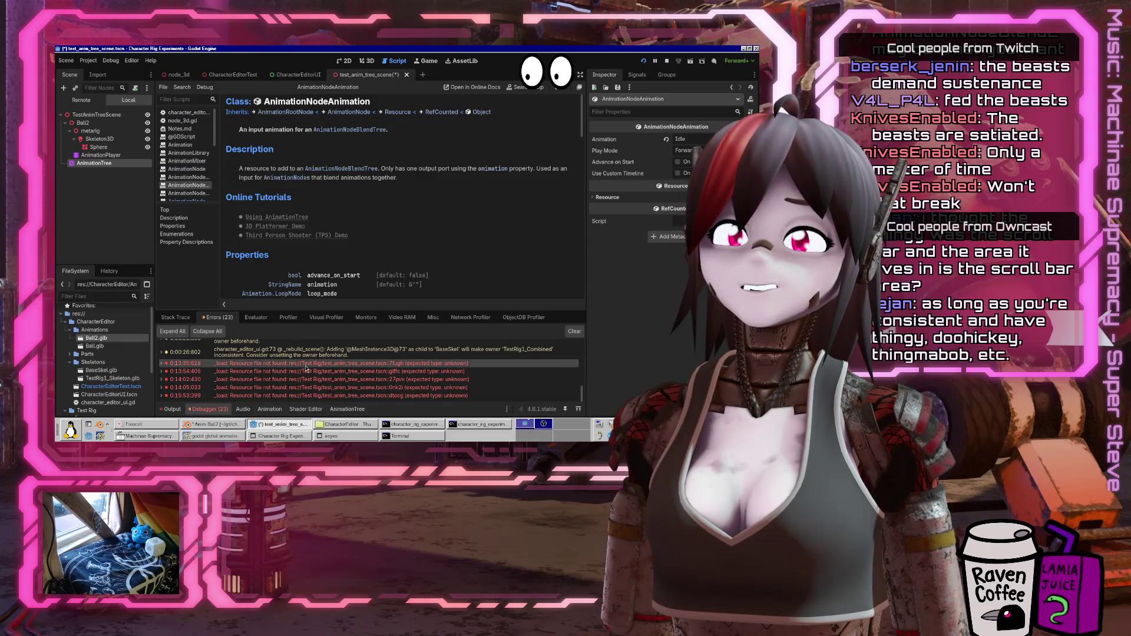
pyautogui.click(306, 369)
pyautogui.click(305, 368)
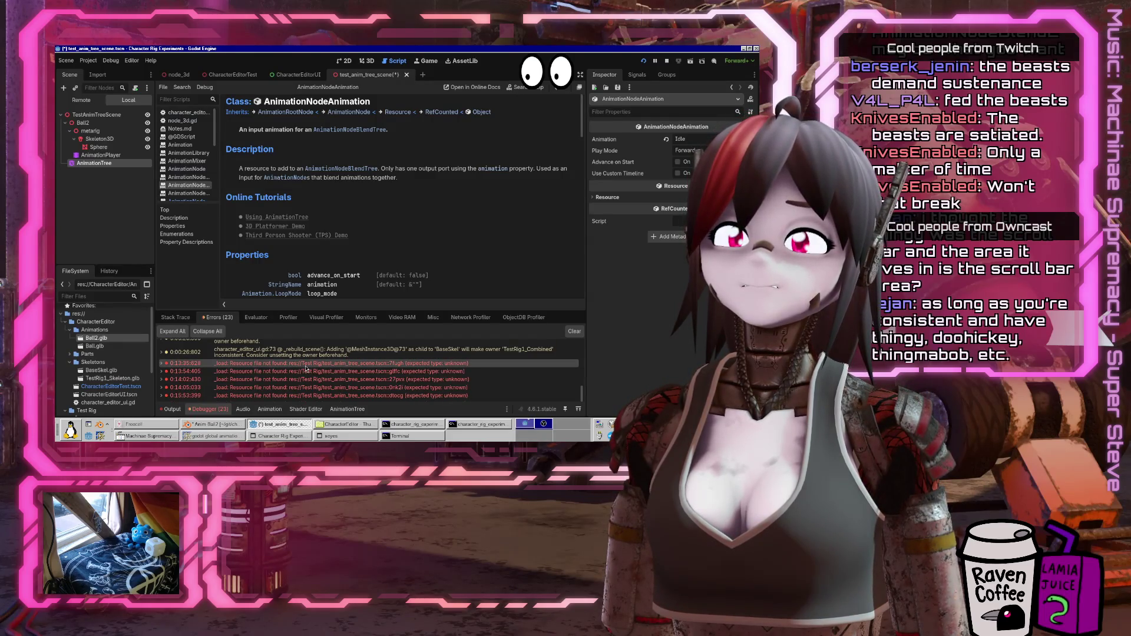
pyautogui.click(303, 367)
pyautogui.click(305, 368)
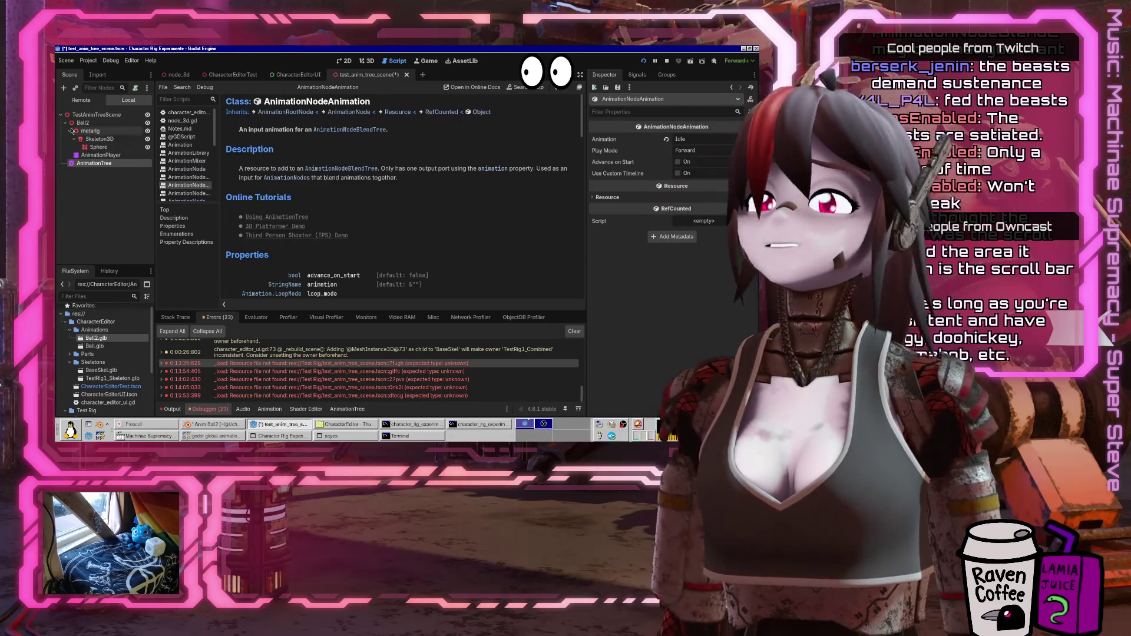
pyautogui.click(66, 61)
pyautogui.click(83, 118)
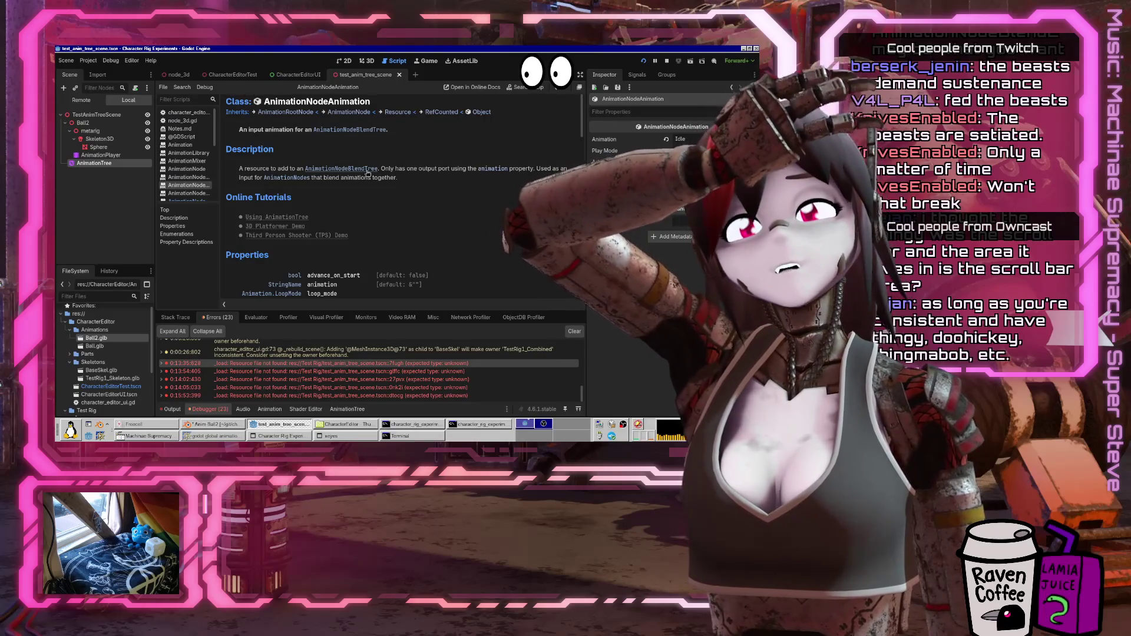
# Open the AnimationNodeBlendTree reference from its link, then return to AnimationNodeAnimation.
pyautogui.click(368, 169)
pyautogui.scroll(-3, 445, 228)
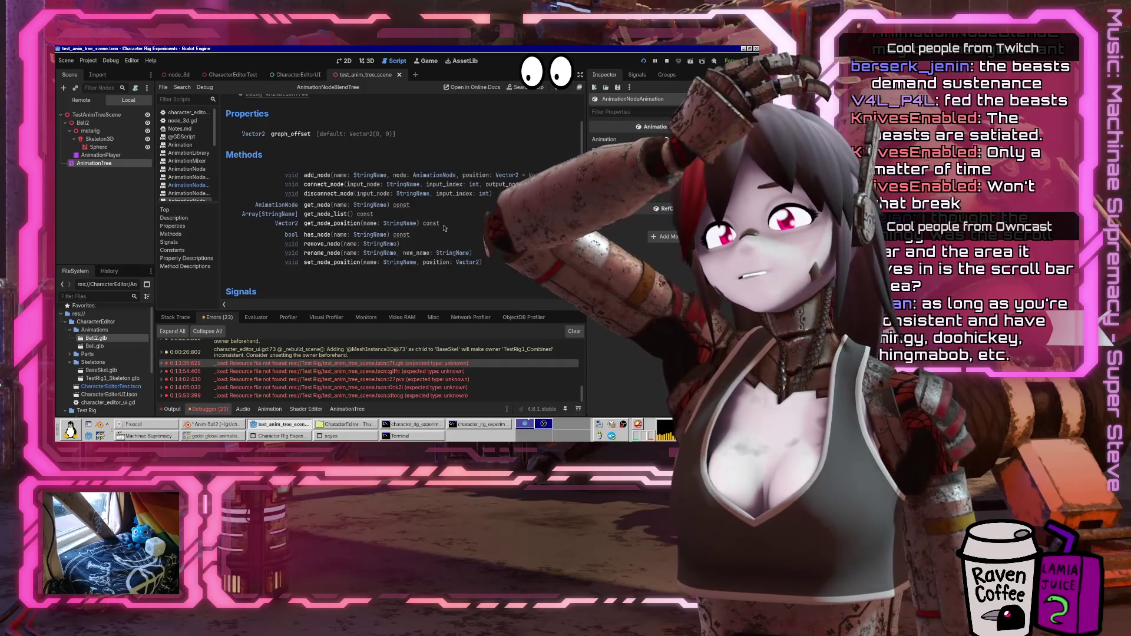
pyautogui.scroll(-5, 445, 228)
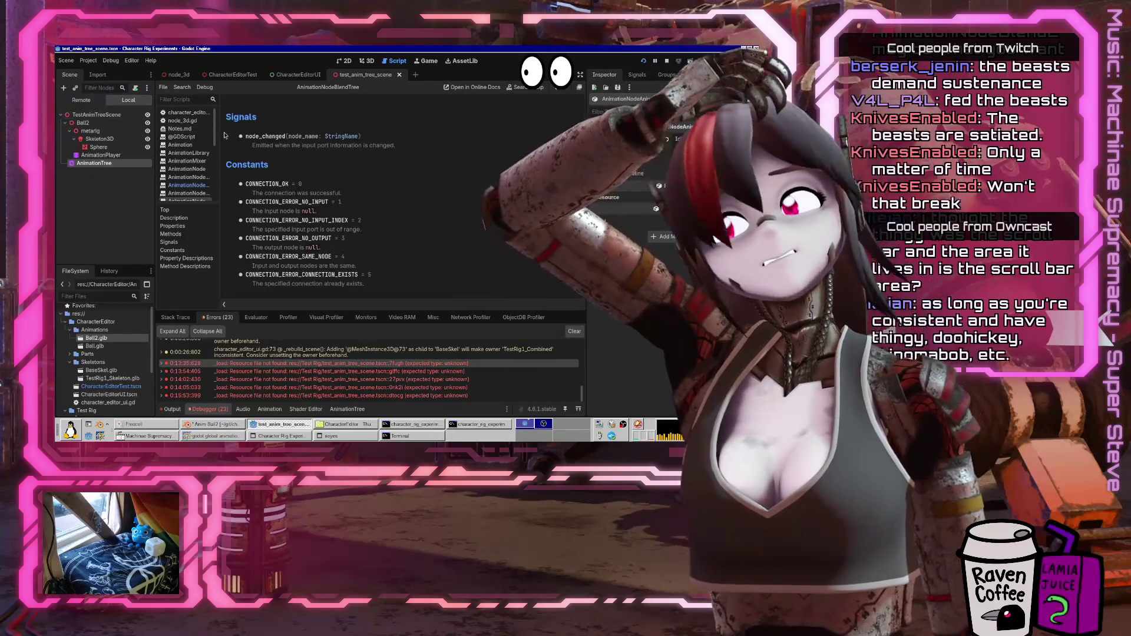
pyautogui.click(188, 185)
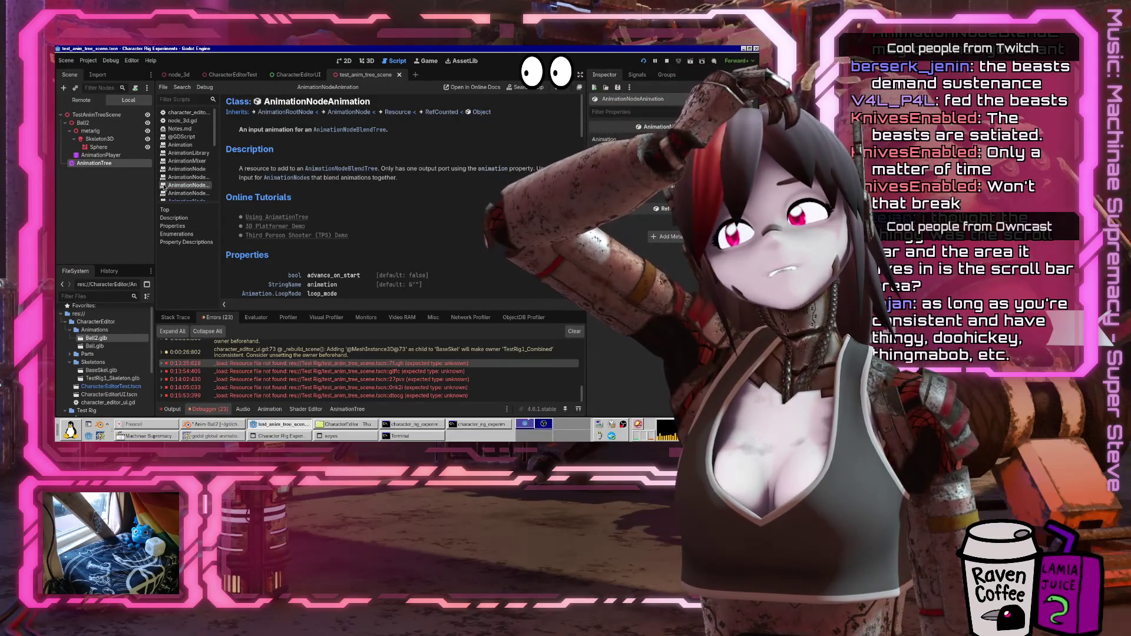
# Make the scripts and docs list taller and wider so full names show, then reselect AnimationNodeBlendTree.
pyautogui.moveTo(175, 205); pyautogui.dragTo(175, 270)
pyautogui.moveTo(219, 203); pyautogui.dragTo(252, 204)
pyautogui.click(230, 203)
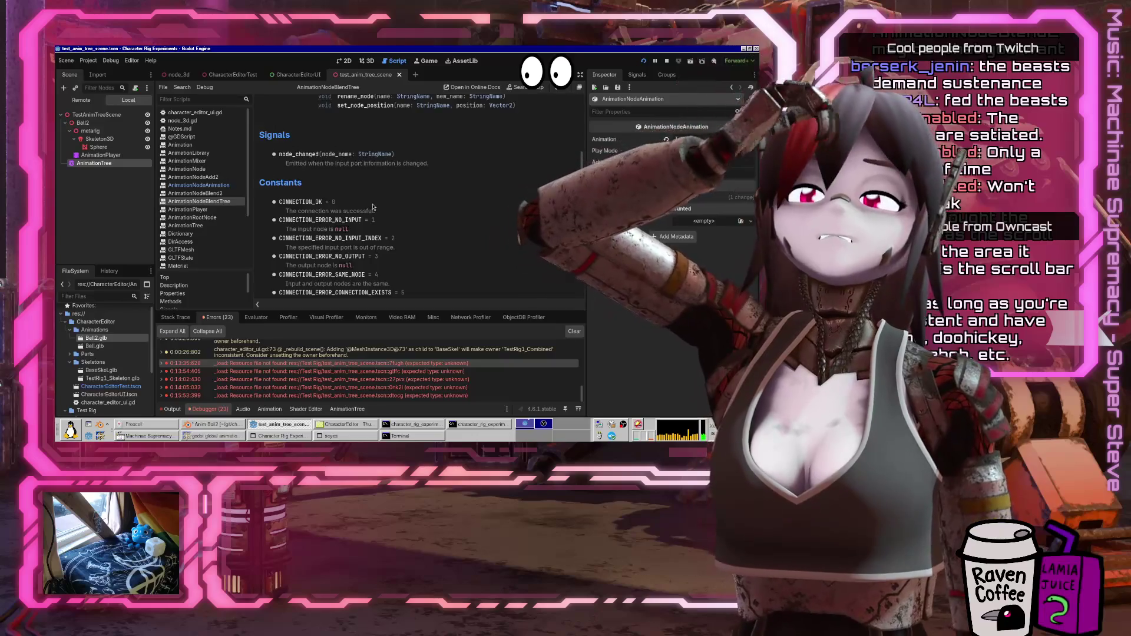
pyautogui.scroll(5, 372, 208)
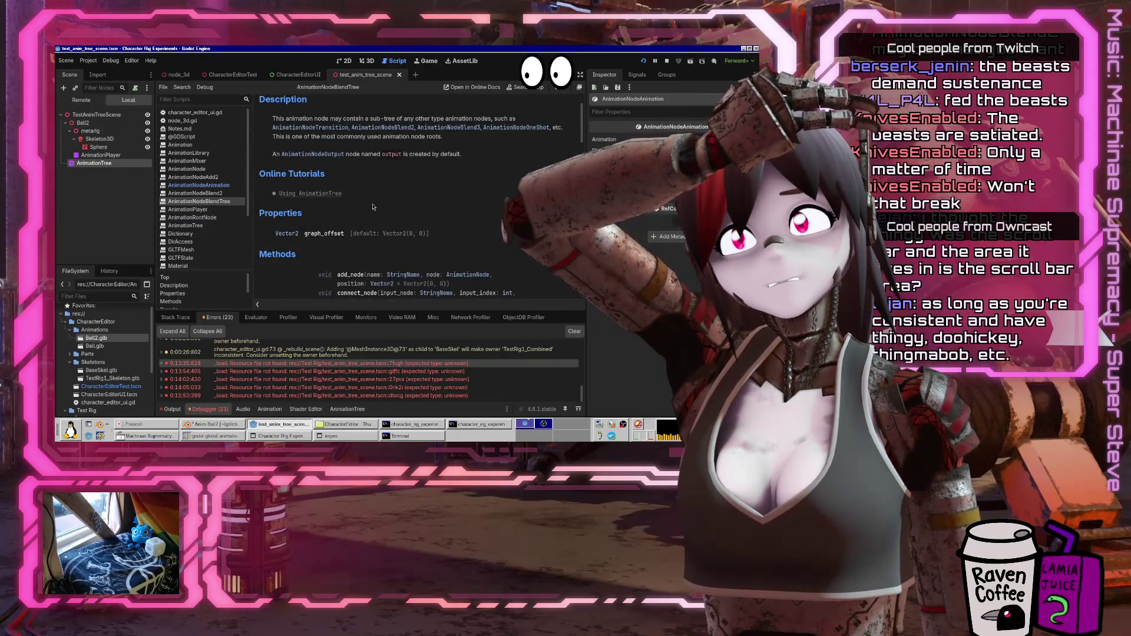
pyautogui.scroll(2, 372, 207)
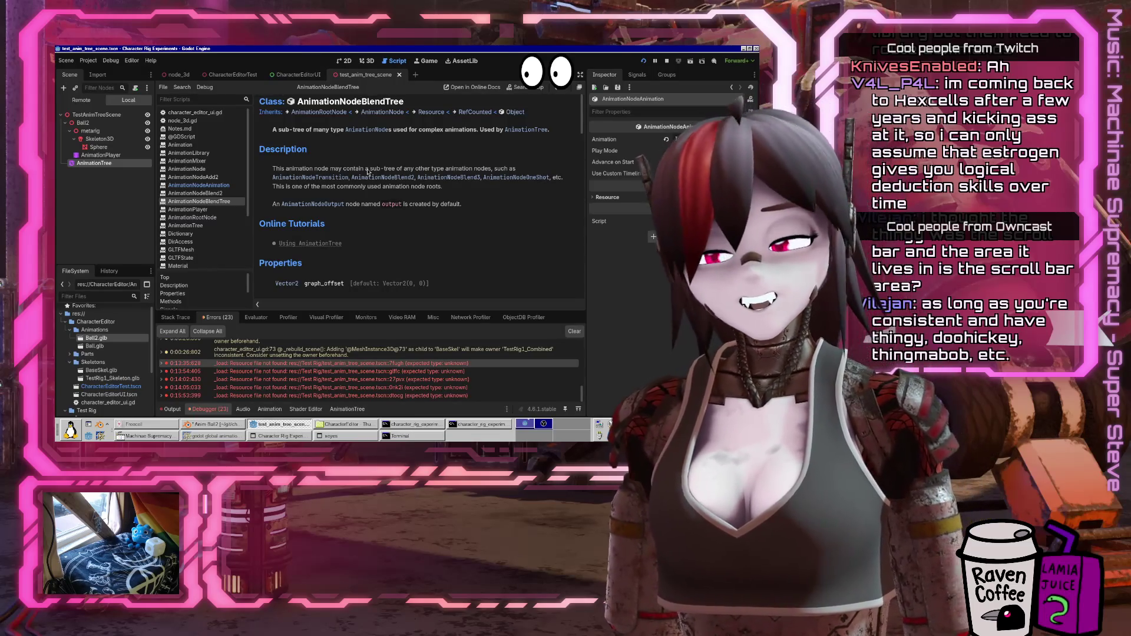
pyautogui.click(147, 424)
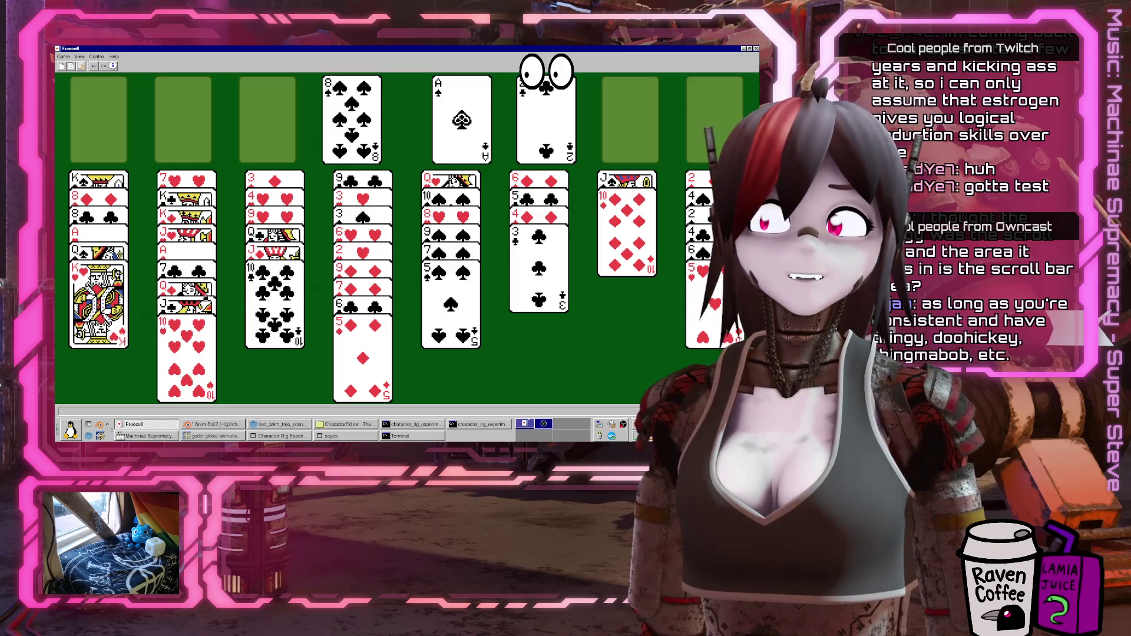
# Undo early free-cell moves, park the 5♠ in a free cell and place the 7♠ on the 8♥.
pyautogui.doubleClick(102, 292)
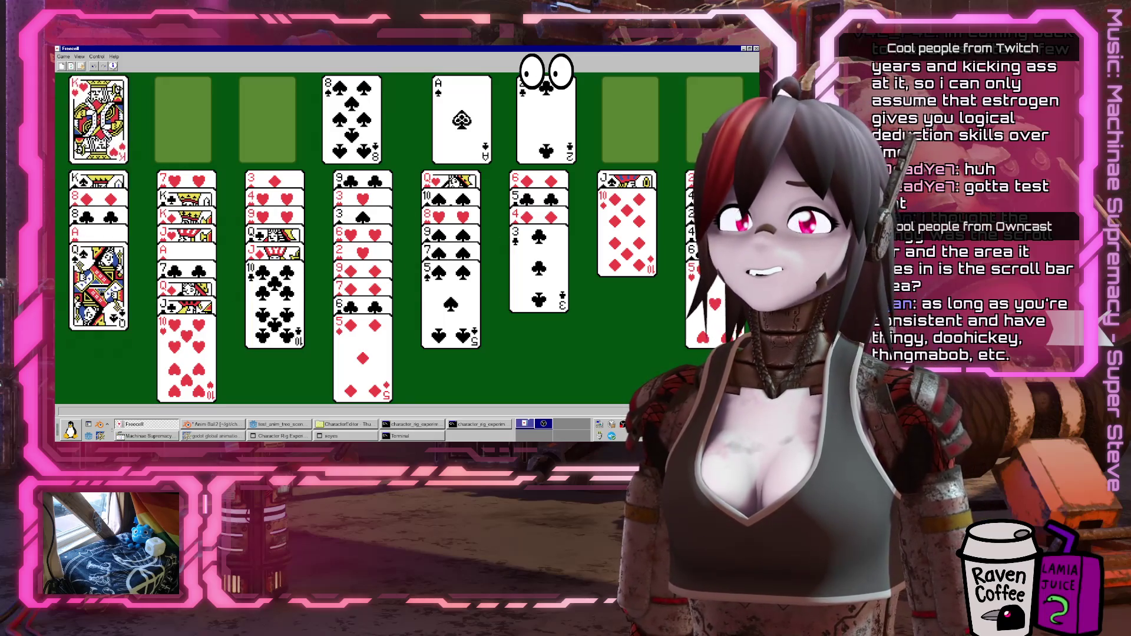
pyautogui.doubleClick(103, 292)
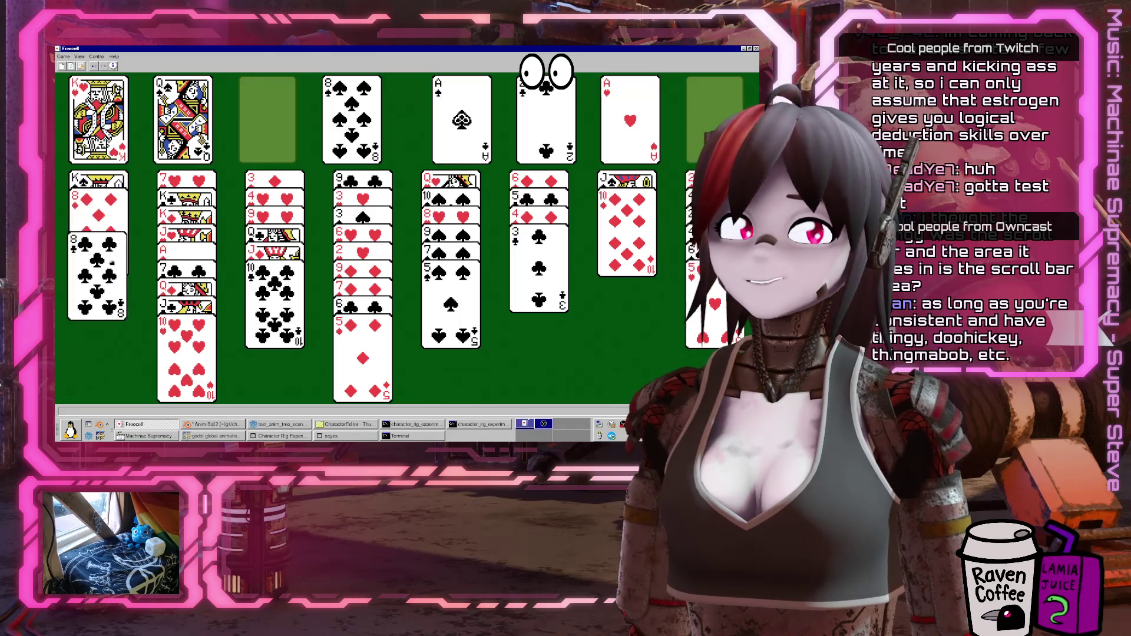
pyautogui.click(95, 67)
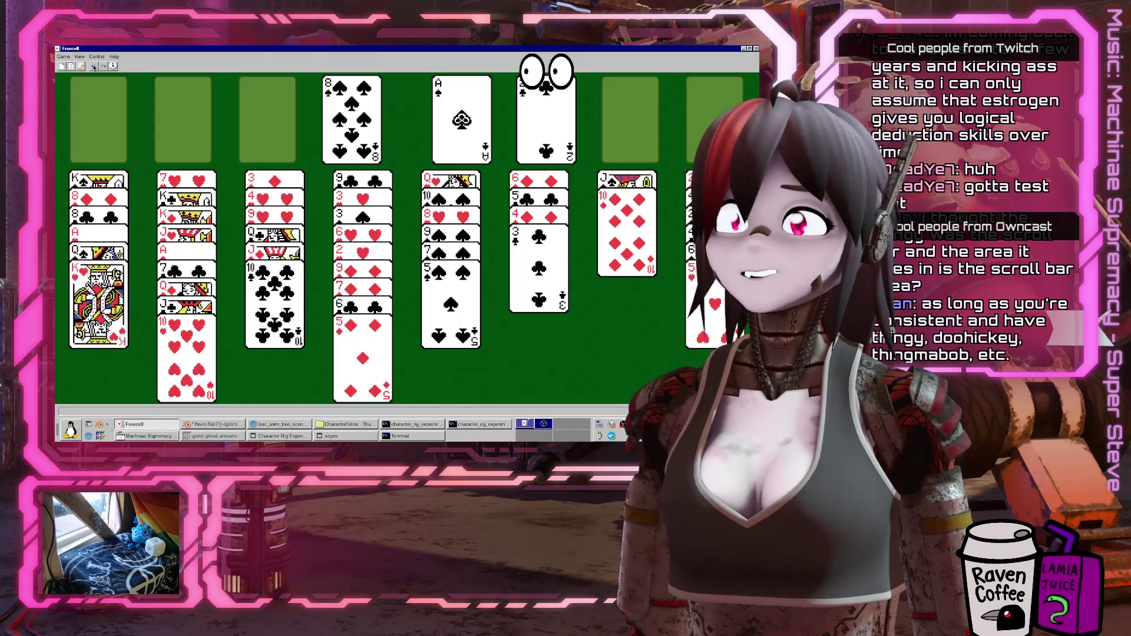
pyautogui.moveTo(373, 288)
pyautogui.mouseDown()
pyautogui.moveTo(466, 336)
pyautogui.moveTo(368, 298)
pyautogui.mouseUp()
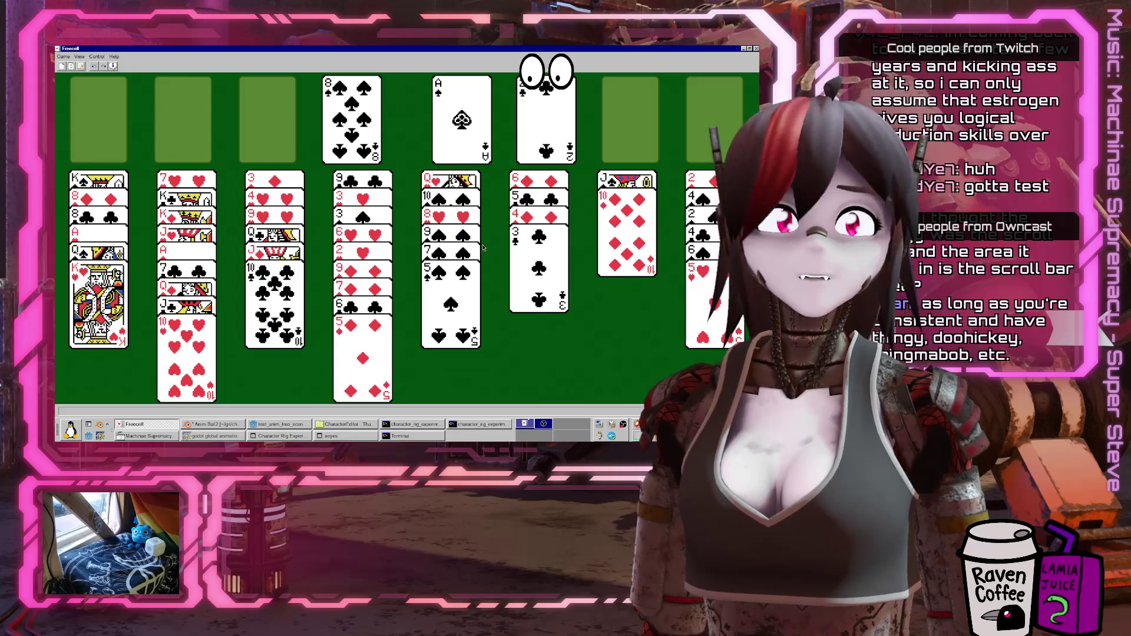
pyautogui.moveTo(443, 278)
pyautogui.mouseDown()
pyautogui.moveTo(434, 275)
pyautogui.moveTo(627, 247)
pyautogui.mouseUp()
pyautogui.doubleClick(442, 277)
pyautogui.doubleClick(450, 283)
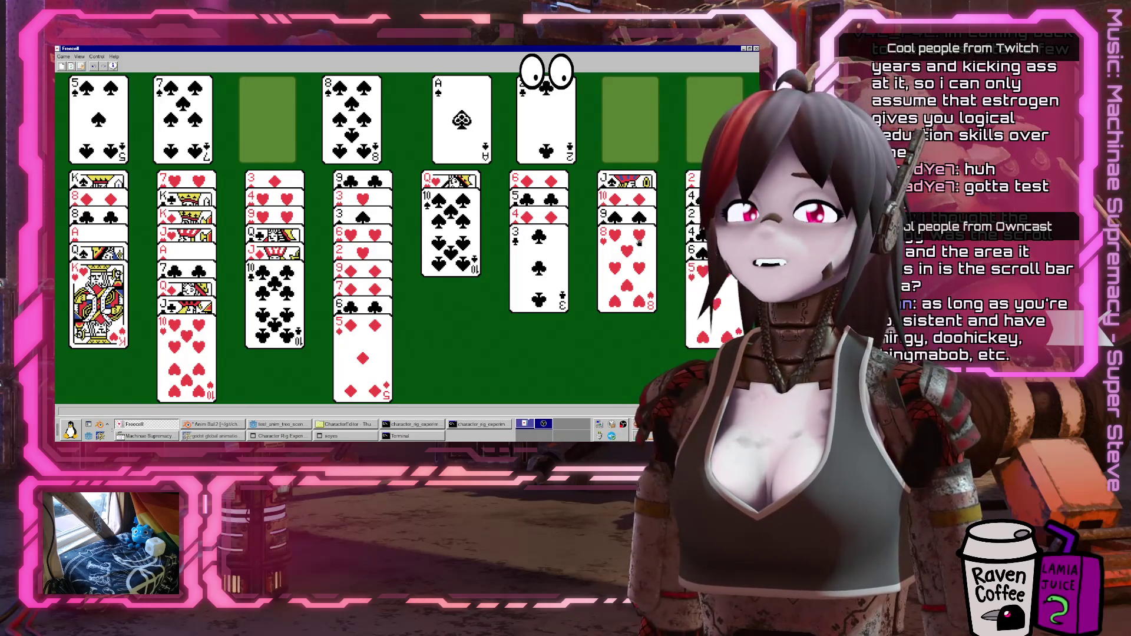
pyautogui.click(187, 106)
pyautogui.click(627, 277)
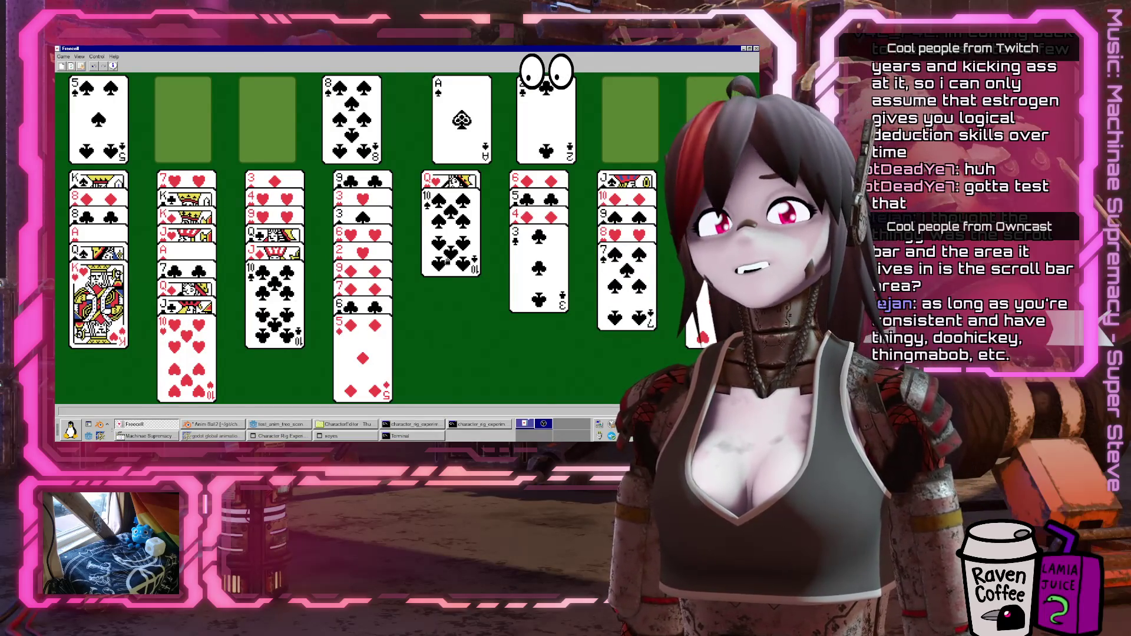
# Empty column 5 and build the 6♦–5♣–4♦–3♣ run onto the 7♠ in column 7.
pyautogui.moveTo(551, 189)
pyautogui.mouseDown()
pyautogui.moveTo(623, 305)
pyautogui.moveTo(635, 262)
pyautogui.mouseUp()
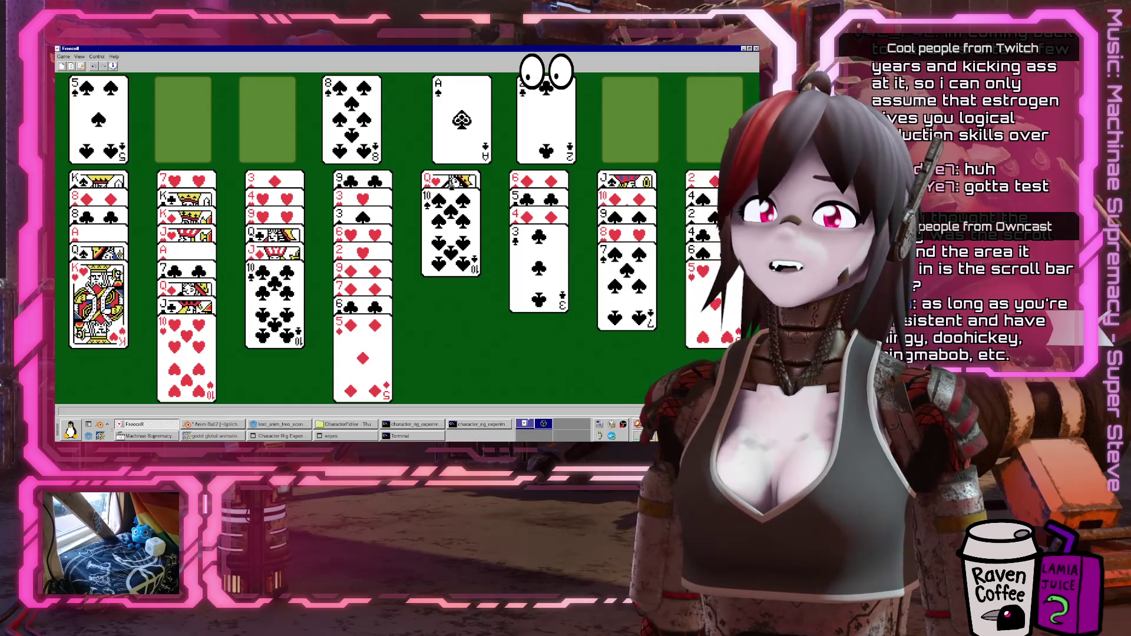
pyautogui.moveTo(466, 203); pyautogui.dragTo(268, 123)
pyautogui.moveTo(451, 182); pyautogui.dragTo(248, 125)
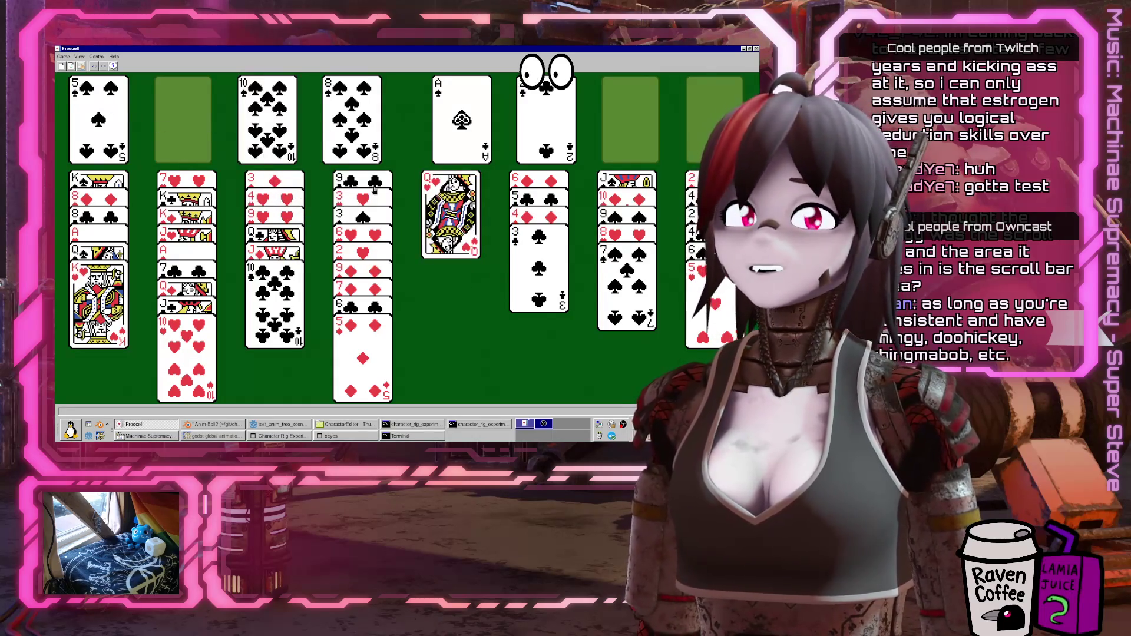
pyautogui.doubleClick(465, 206)
pyautogui.moveTo(112, 103); pyautogui.dragTo(466, 203)
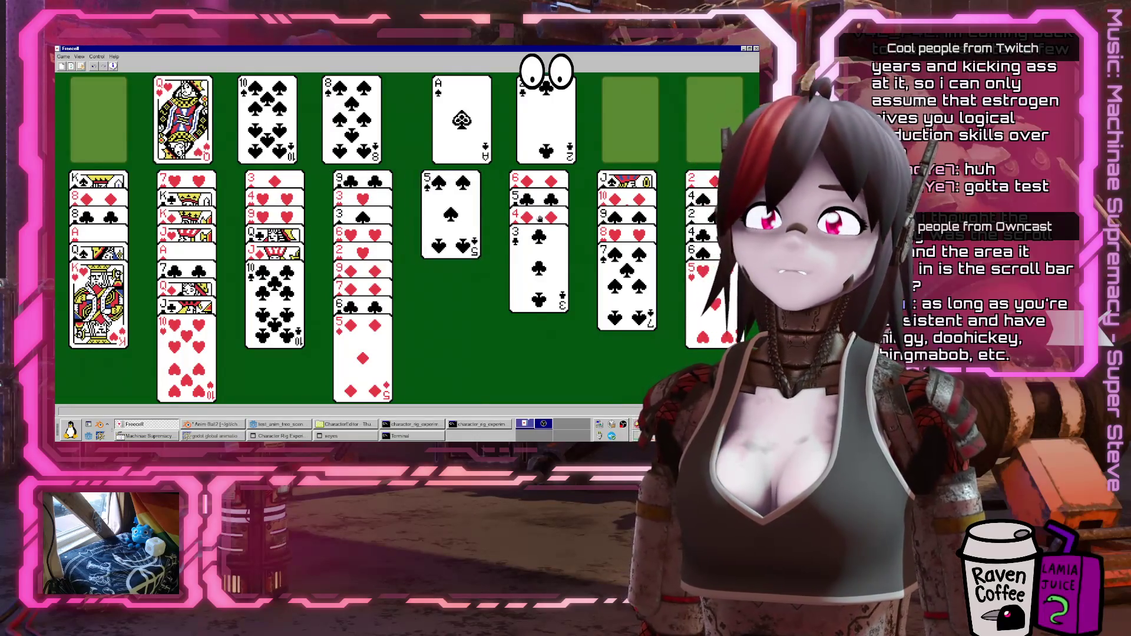
pyautogui.moveTo(541, 220); pyautogui.dragTo(471, 224)
pyautogui.moveTo(552, 187); pyautogui.dragTo(625, 277)
pyautogui.moveTo(451, 197)
pyautogui.mouseDown()
pyautogui.moveTo(539, 183)
pyautogui.moveTo(624, 307)
pyautogui.mouseUp()
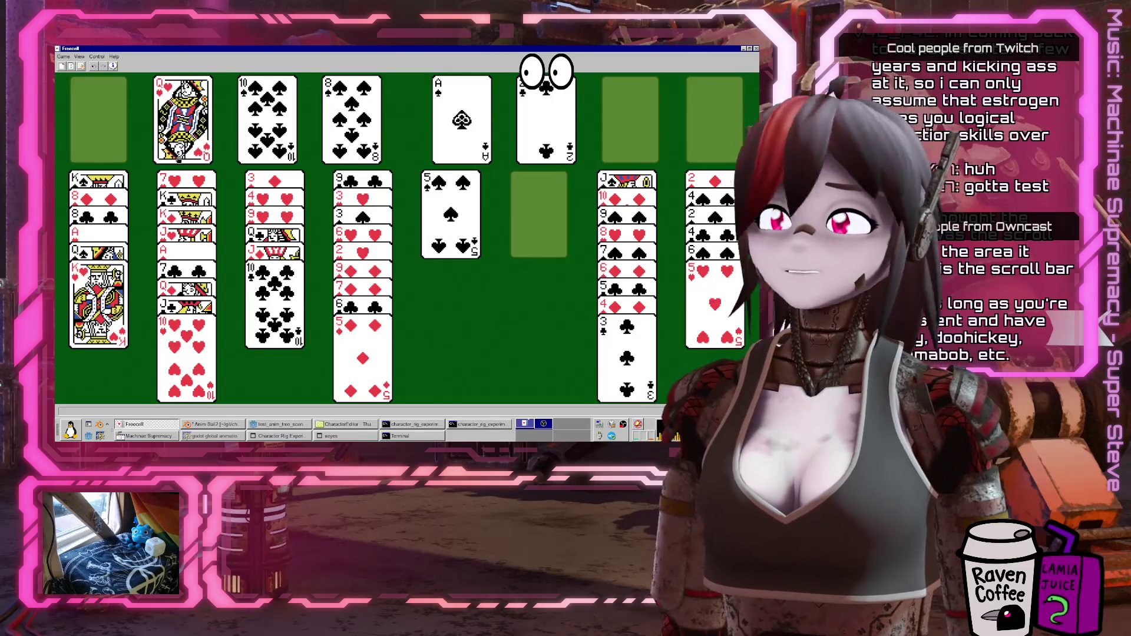
# Move the K♥ into empty column 6, J♥–10♣ onto the Q♠, and 7♦–6♣–5♦ onto the 8♠.
pyautogui.moveTo(81, 278)
pyautogui.mouseDown()
pyautogui.moveTo(501, 247)
pyautogui.moveTo(539, 224)
pyautogui.moveTo(539, 236)
pyautogui.mouseUp()
pyautogui.moveTo(102, 234)
pyautogui.mouseDown()
pyautogui.moveTo(221, 344)
pyautogui.moveTo(192, 200)
pyautogui.moveTo(87, 252)
pyautogui.moveTo(405, 126)
pyautogui.mouseUp()
pyautogui.moveTo(422, 210)
pyautogui.mouseDown()
pyautogui.moveTo(425, 181)
pyautogui.moveTo(470, 230)
pyautogui.mouseUp()
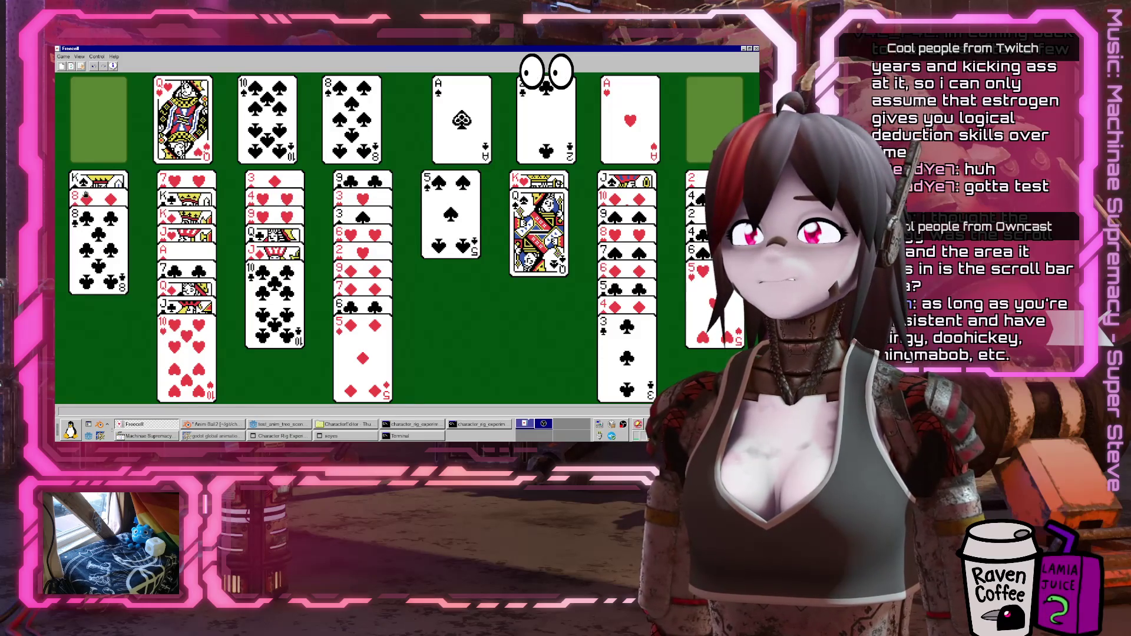
pyautogui.moveTo(274, 254); pyautogui.dragTo(505, 247)
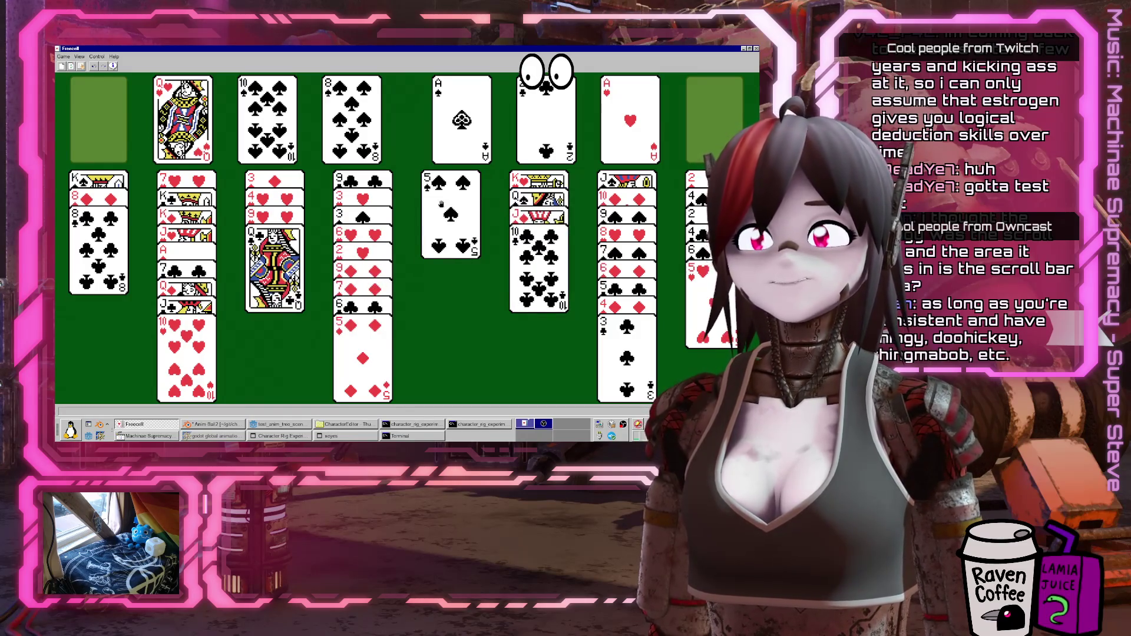
pyautogui.doubleClick(443, 213)
pyautogui.click(352, 118)
pyautogui.click(451, 212)
pyautogui.click(362, 353)
pyautogui.click(450, 224)
pyautogui.moveTo(452, 236)
pyautogui.mouseDown()
pyautogui.moveTo(413, 233)
pyautogui.moveTo(430, 198)
pyautogui.moveTo(409, 239)
pyautogui.moveTo(461, 187)
pyautogui.moveTo(376, 227)
pyautogui.moveTo(456, 215)
pyautogui.moveTo(448, 197)
pyautogui.moveTo(451, 240)
pyautogui.mouseUp()
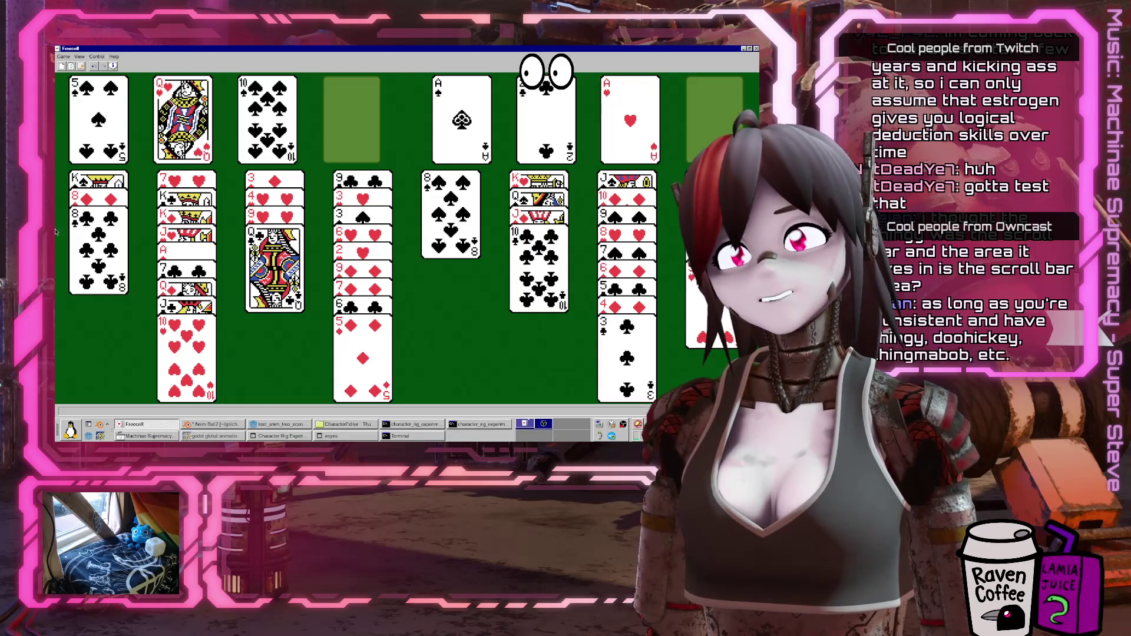
pyautogui.click(744, 49)
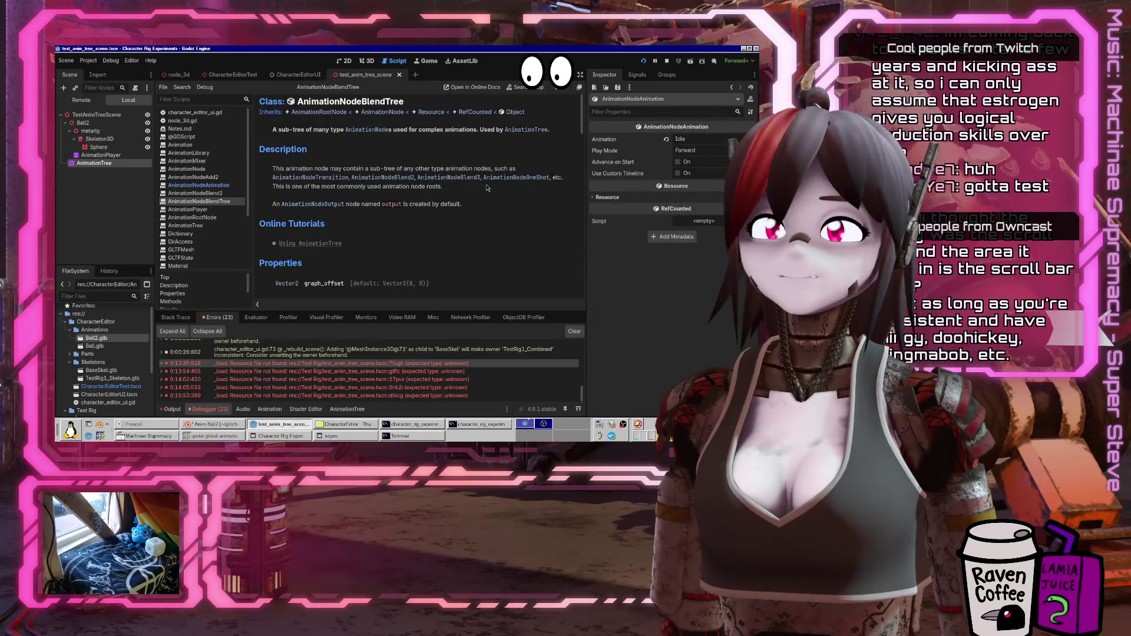
# Glance through the AnimationNodeTransition reference, then switch back to the AnimationNodeAnimation page.
pyautogui.click(333, 178)
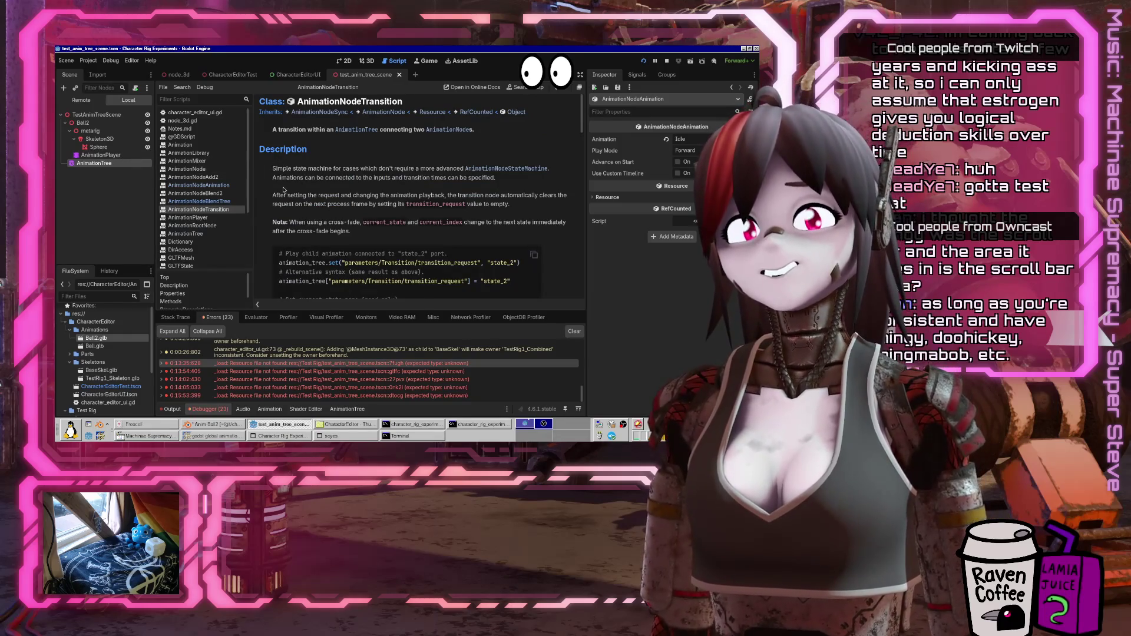
pyautogui.scroll(-3, 340, 167)
pyautogui.scroll(-4, 340, 167)
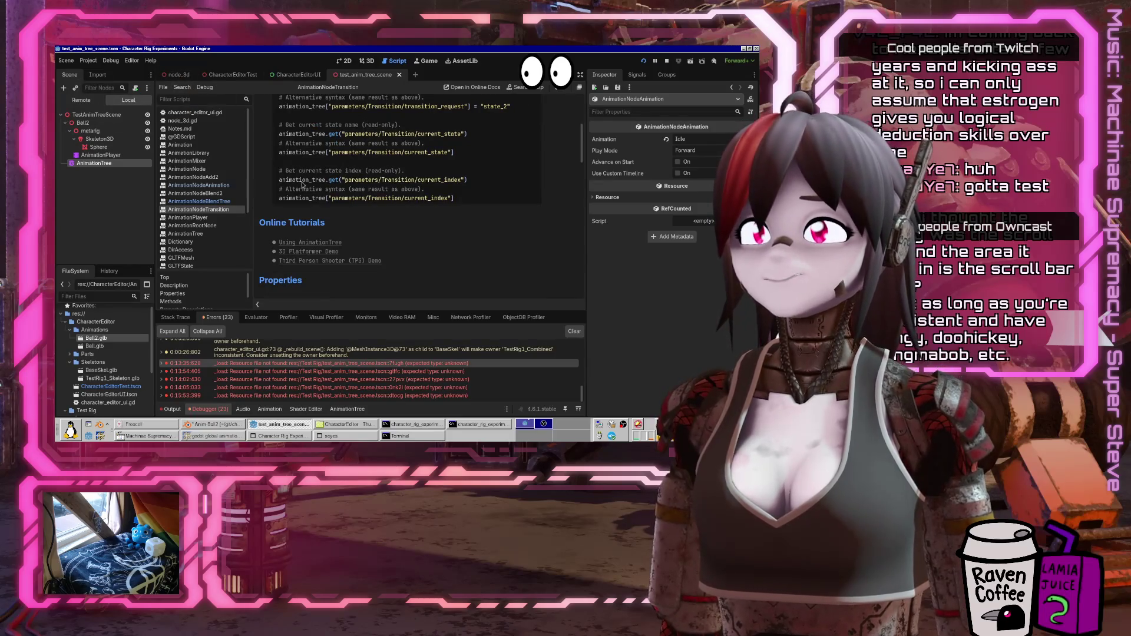
pyautogui.scroll(8, 392, 196)
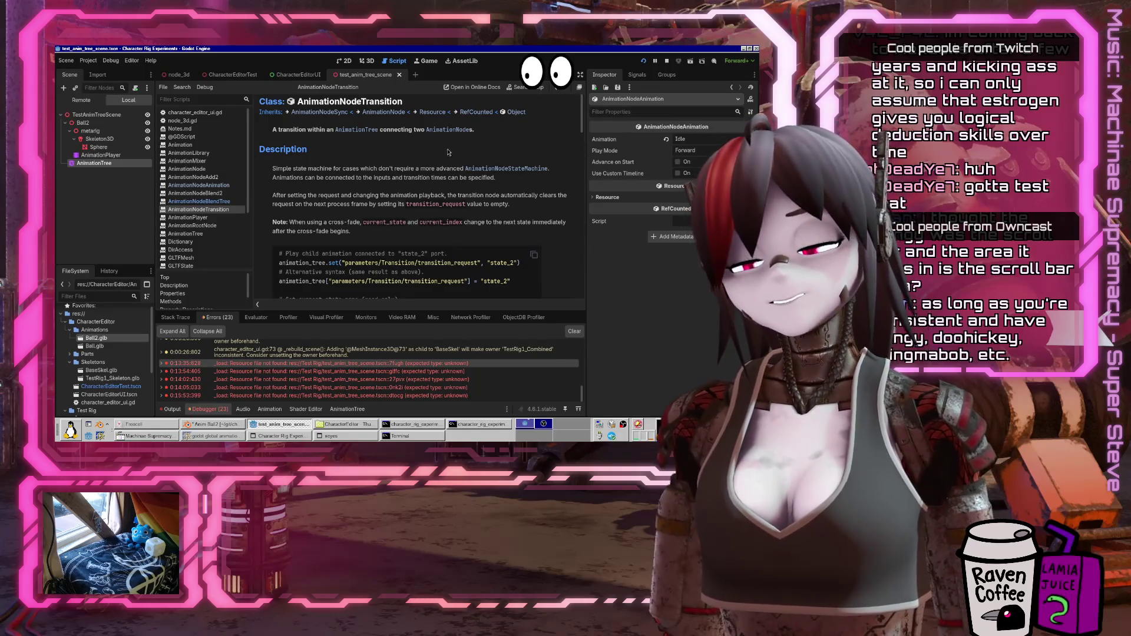
pyautogui.click(221, 185)
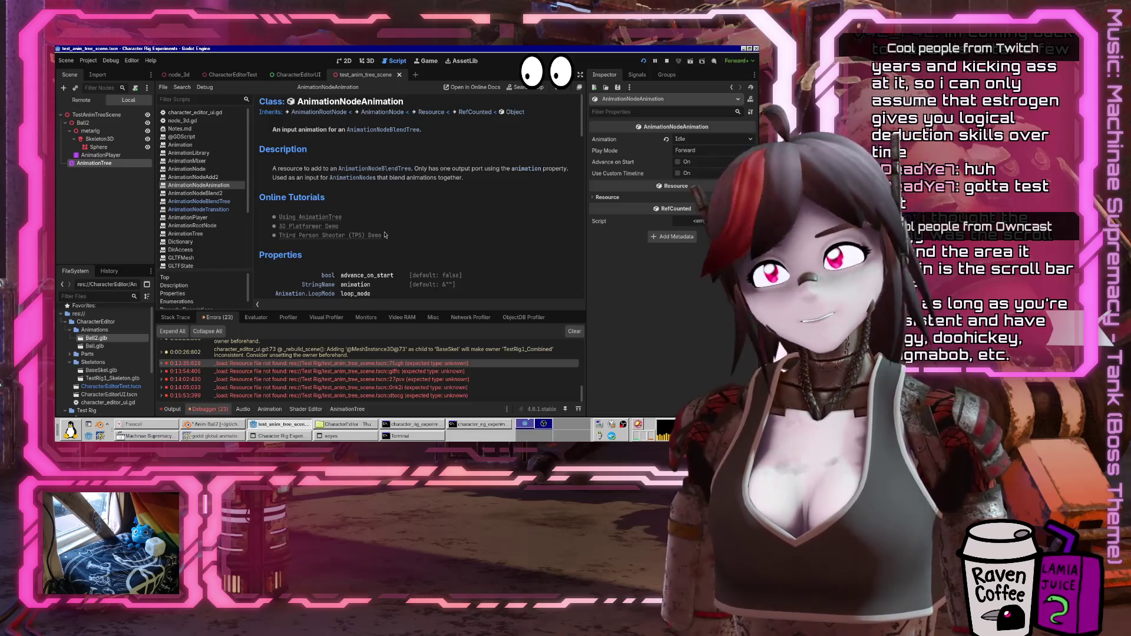
pyautogui.scroll(-3, 385, 234)
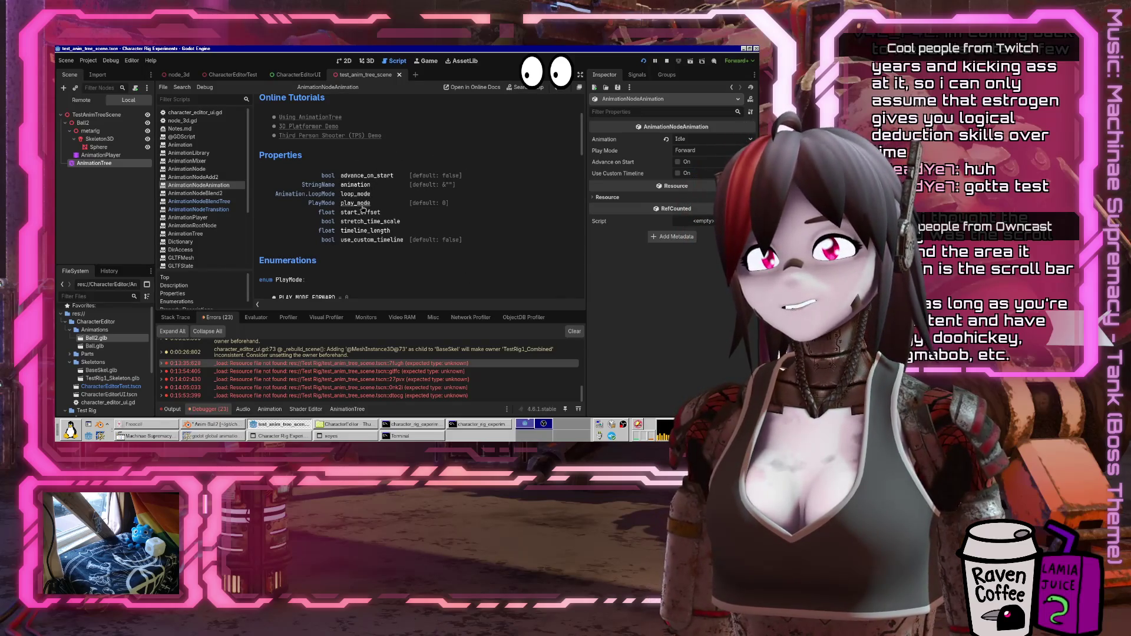
pyautogui.scroll(-3, 364, 206)
pyautogui.scroll(-4, 358, 249)
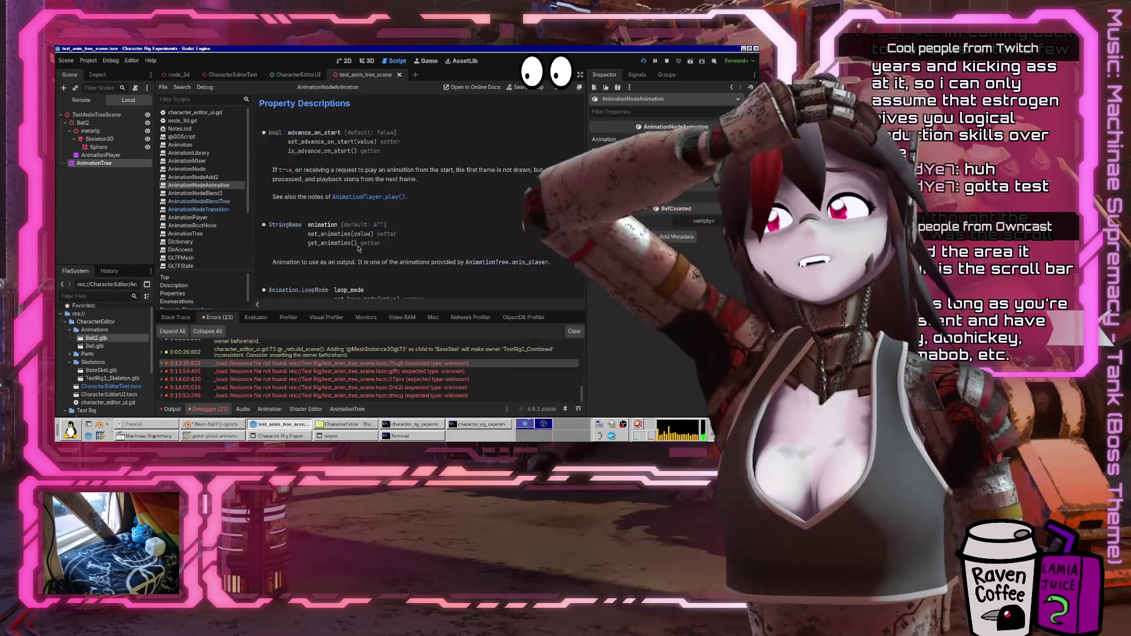
pyautogui.scroll(-1, 357, 247)
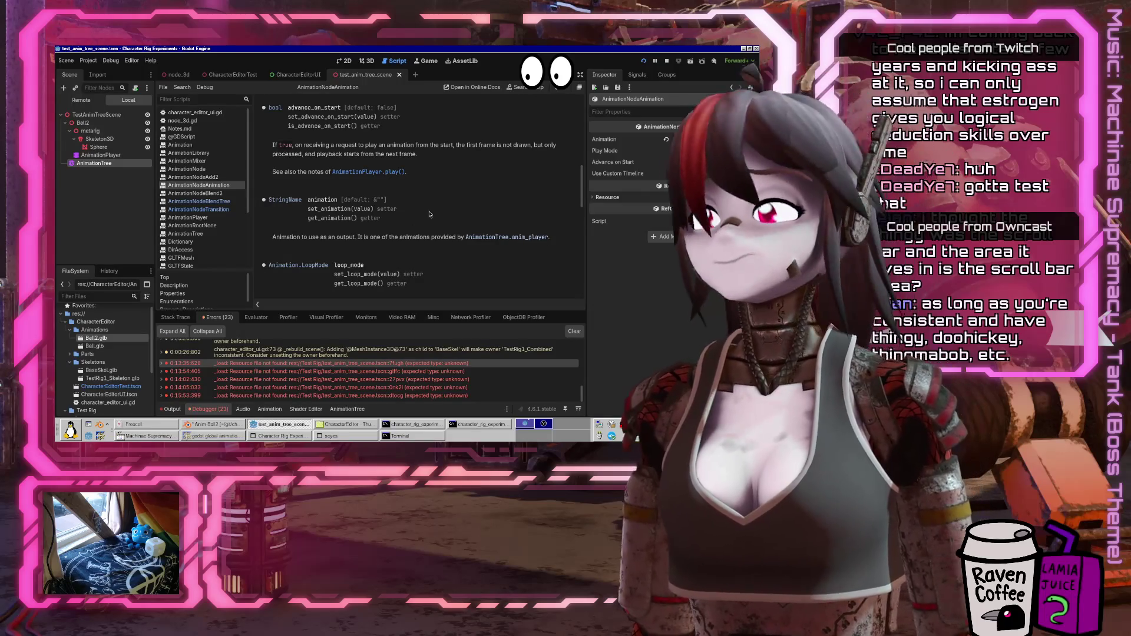
pyautogui.scroll(-8, 430, 215)
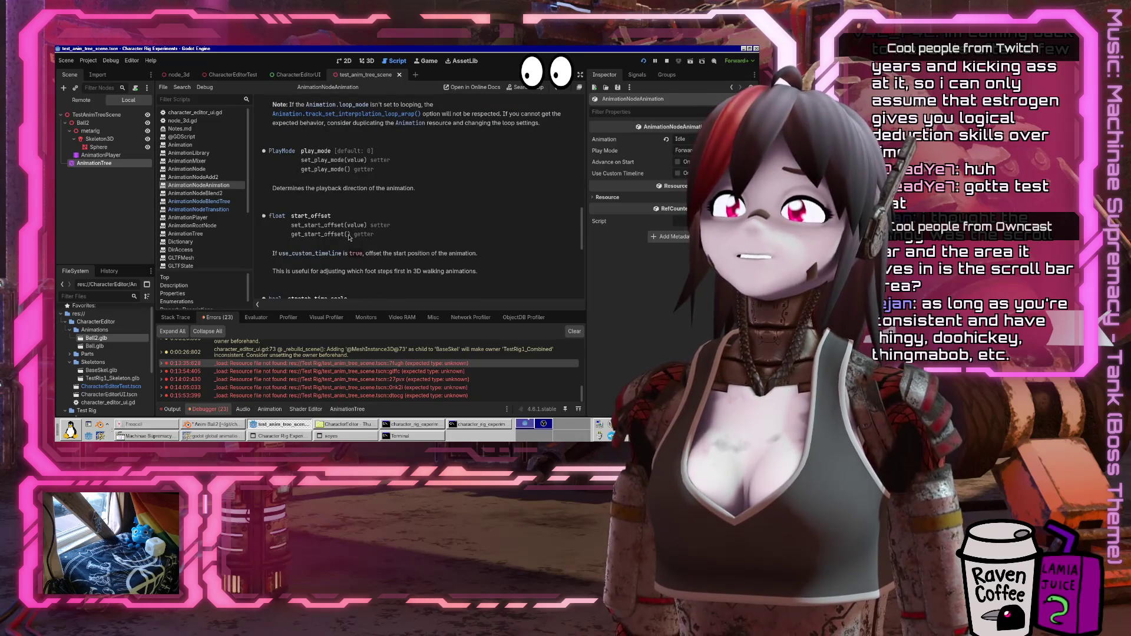
pyautogui.scroll(-5, 377, 229)
pyautogui.scroll(-5, 378, 229)
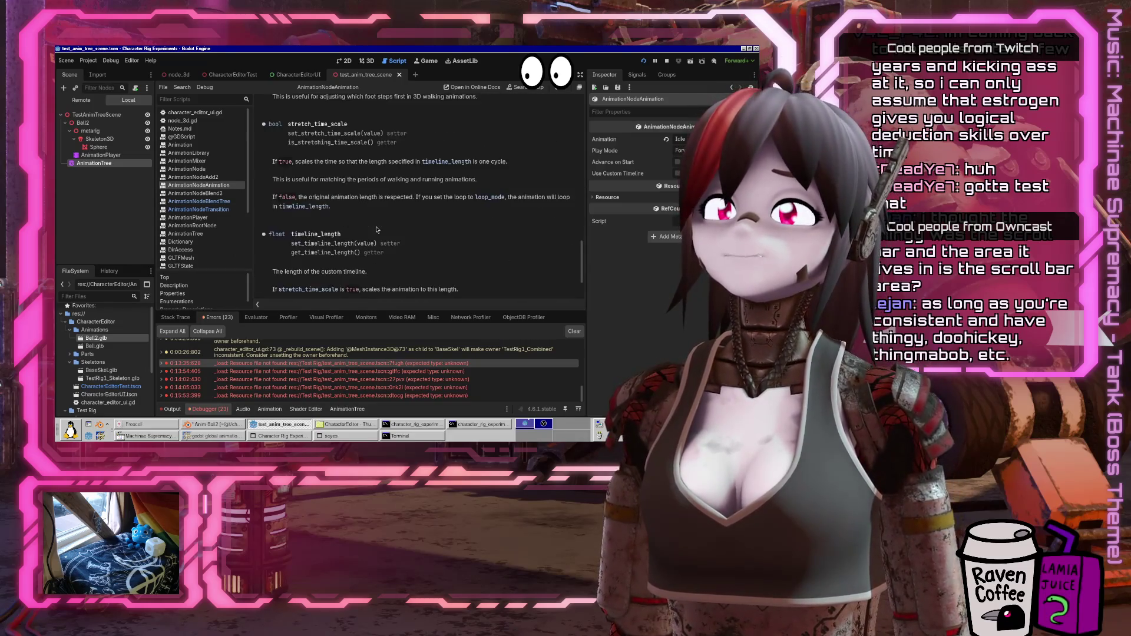
pyautogui.scroll(15, 377, 229)
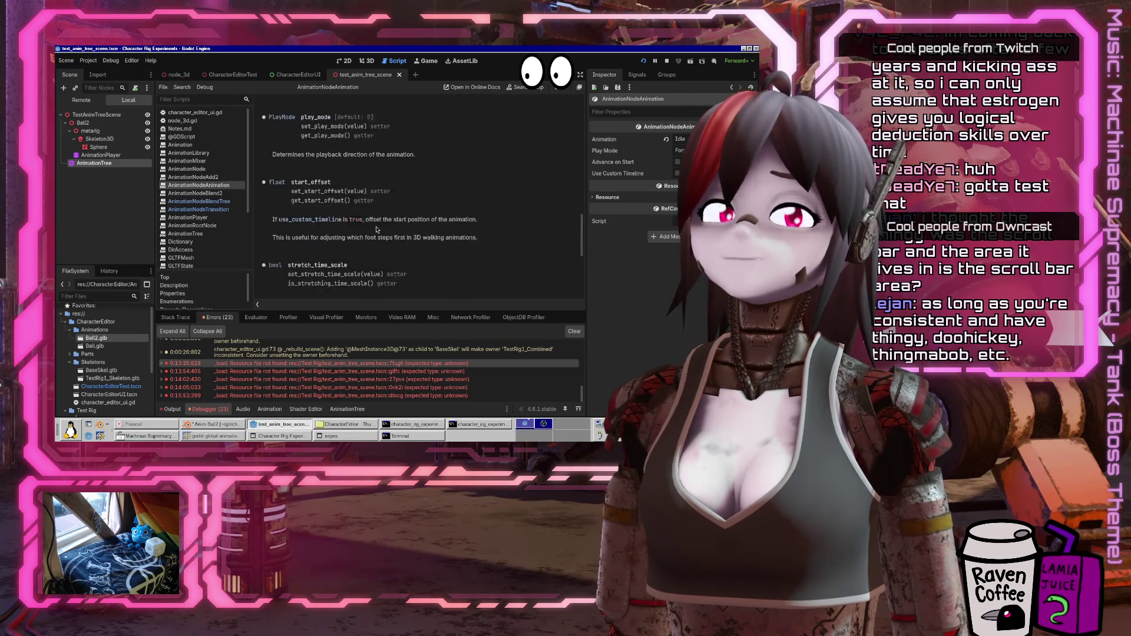
pyautogui.scroll(1, 377, 231)
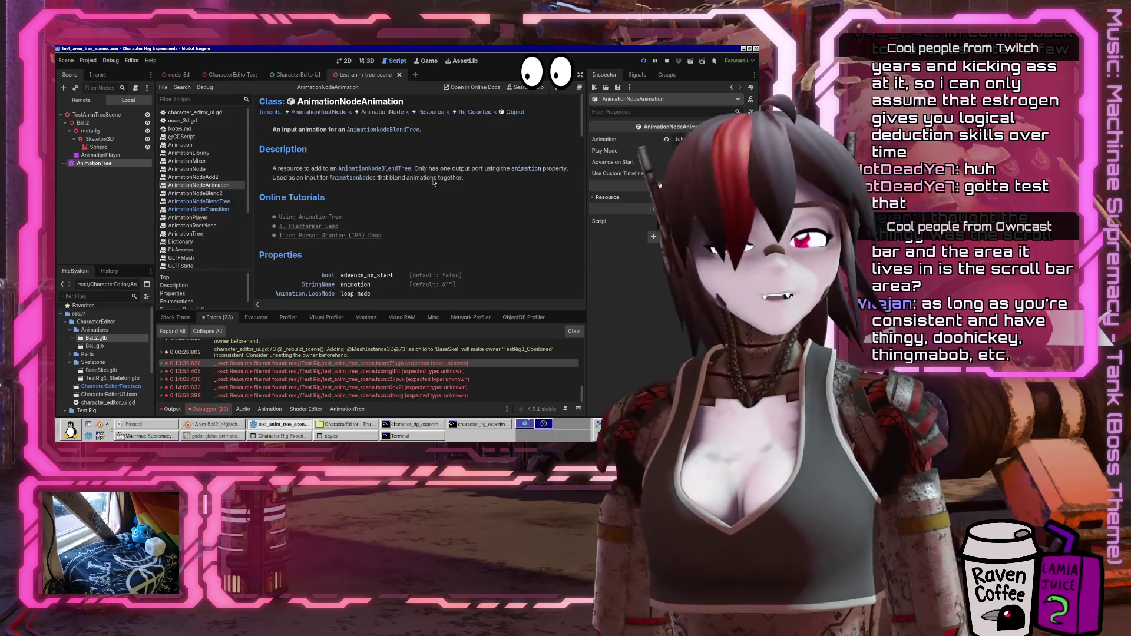
pyautogui.scroll(-3, 418, 180)
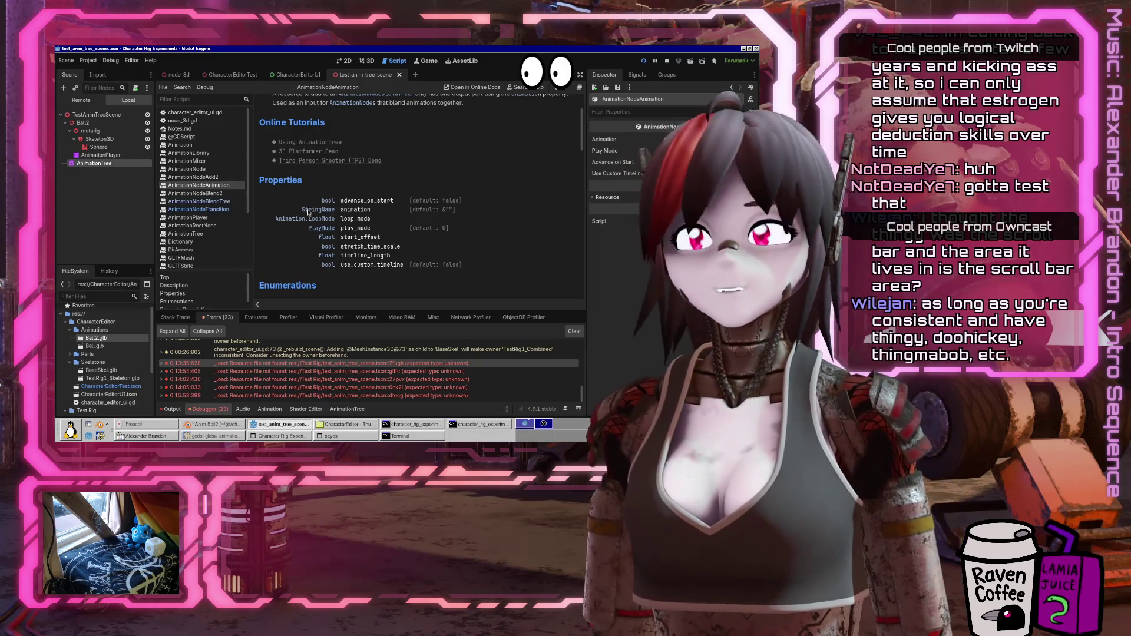
# Select the AnimationTree node to display its properties and the Ball animation's bone tracks.
pyautogui.scroll(3, 368, 242)
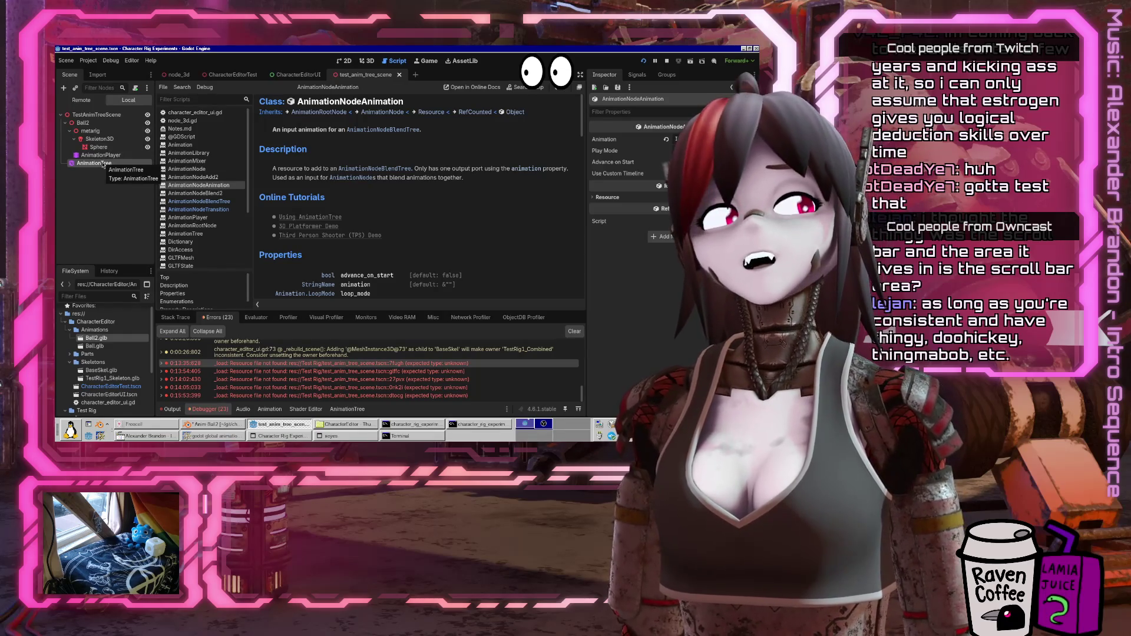
pyautogui.click(109, 167)
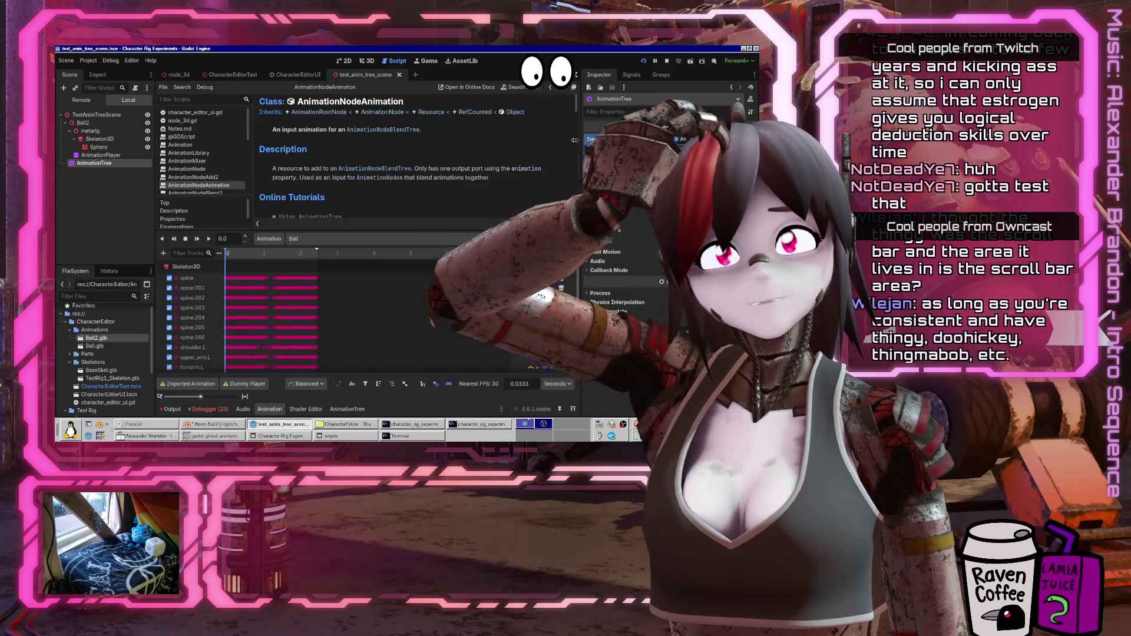
# Widen the Inspector and keep AnimationNodeBlendTree as the AnimationTree's Tree Root.
pyautogui.moveTo(588, 139); pyautogui.dragTo(529, 139)
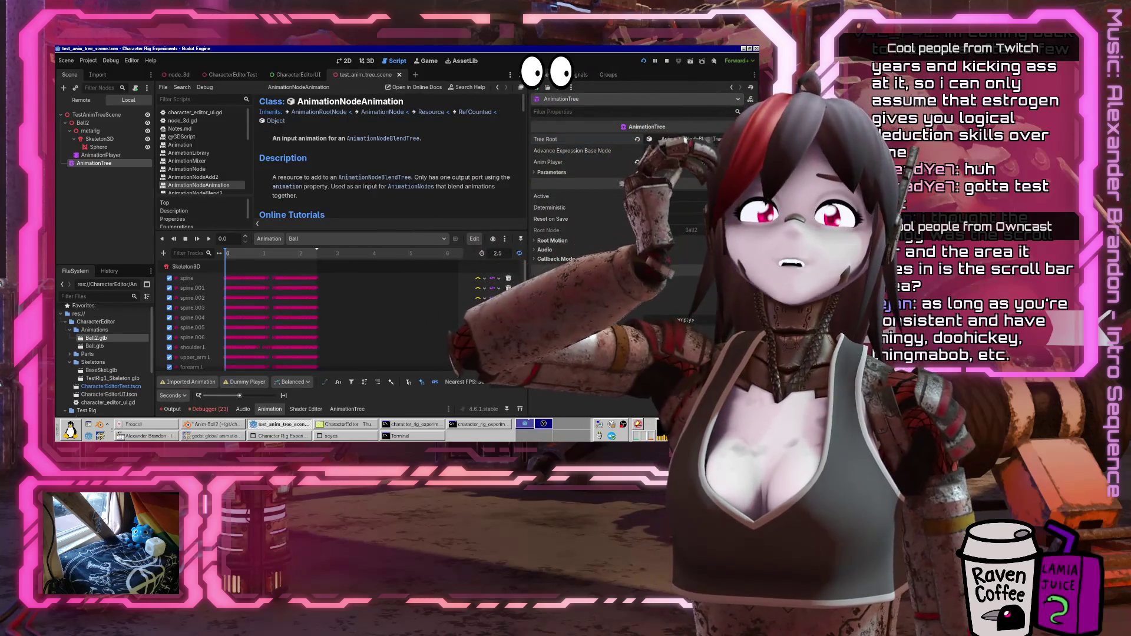
pyautogui.click(683, 139)
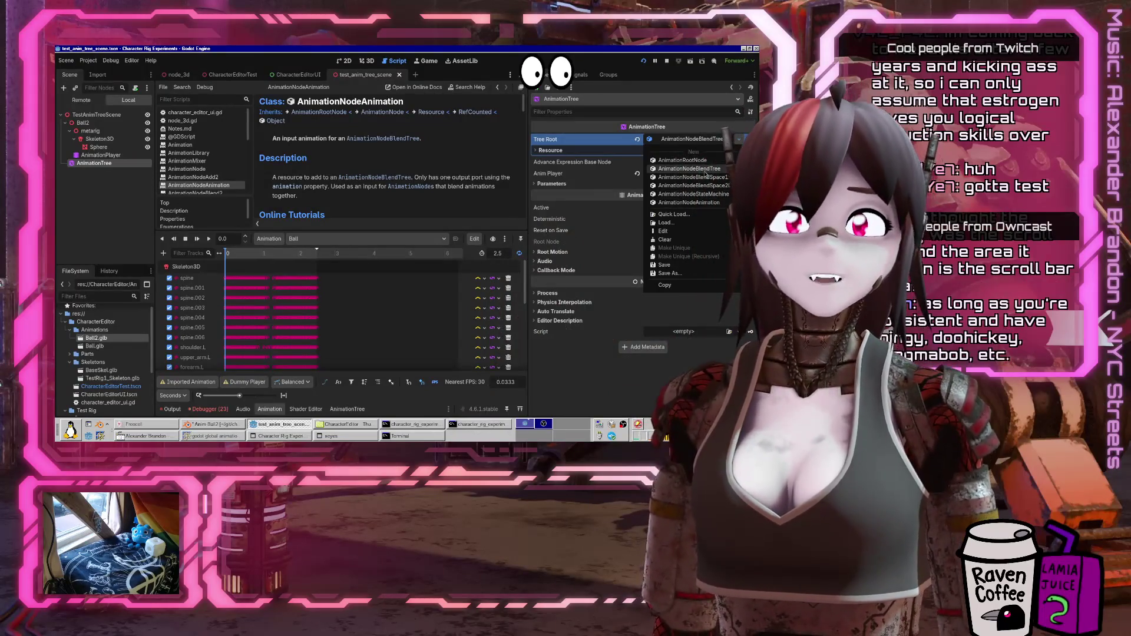
pyautogui.click(705, 171)
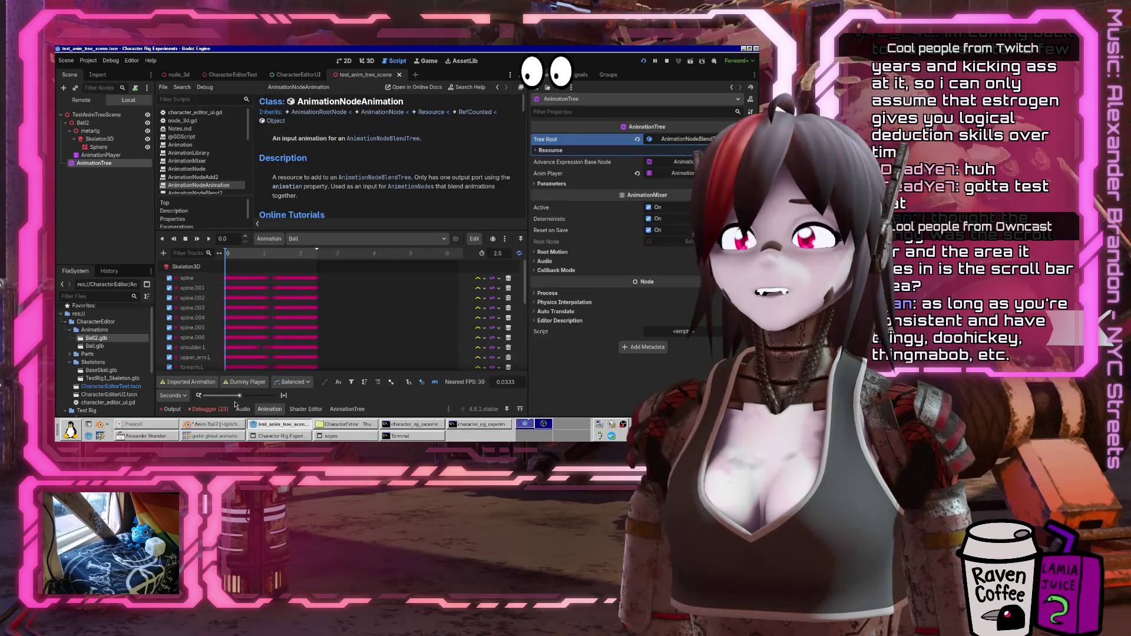
# Reselect the AnimationTree so its blend tree graph, with the Idle Animation node, is shown.
pyautogui.click(99, 155)
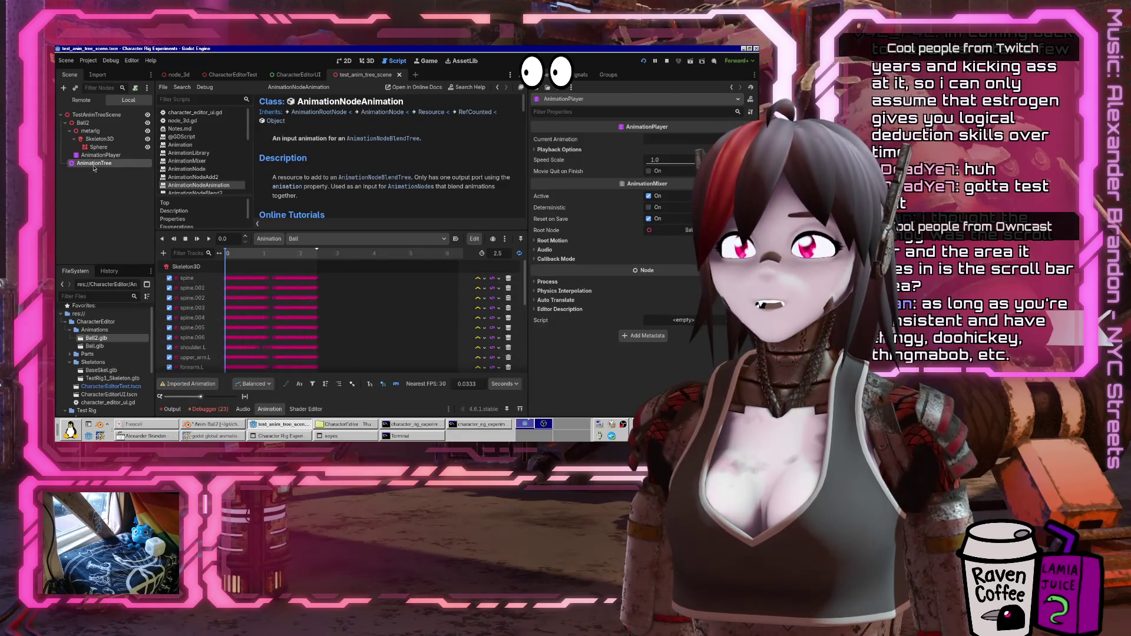
pyautogui.click(93, 164)
pyautogui.scroll(-3, 314, 223)
pyautogui.rightClick(375, 216)
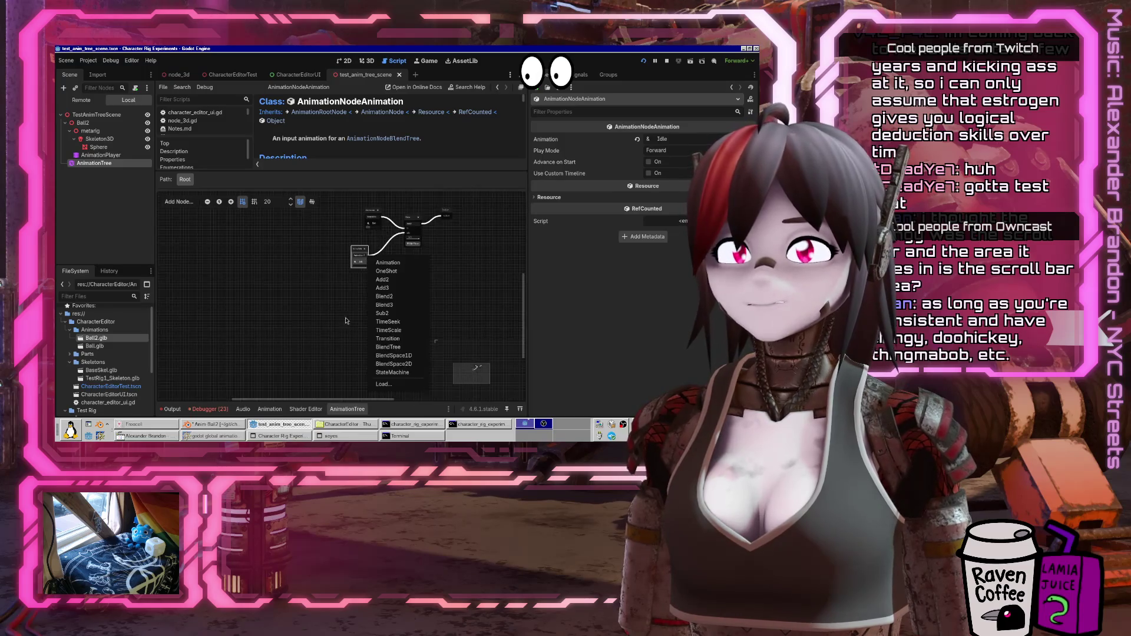
pyautogui.click(324, 291)
pyautogui.scroll(3, 324, 291)
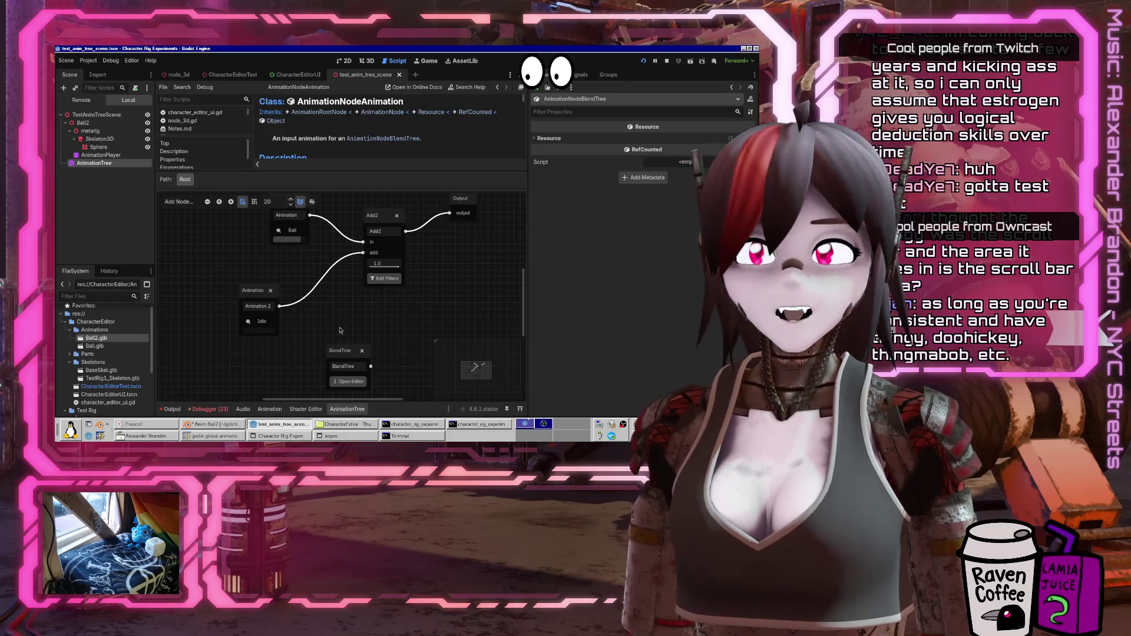
pyautogui.moveTo(248, 281)
pyautogui.mouseDown()
pyautogui.moveTo(243, 294)
pyautogui.moveTo(207, 297)
pyautogui.moveTo(238, 265)
pyautogui.mouseUp()
pyautogui.rightClick(450, 243)
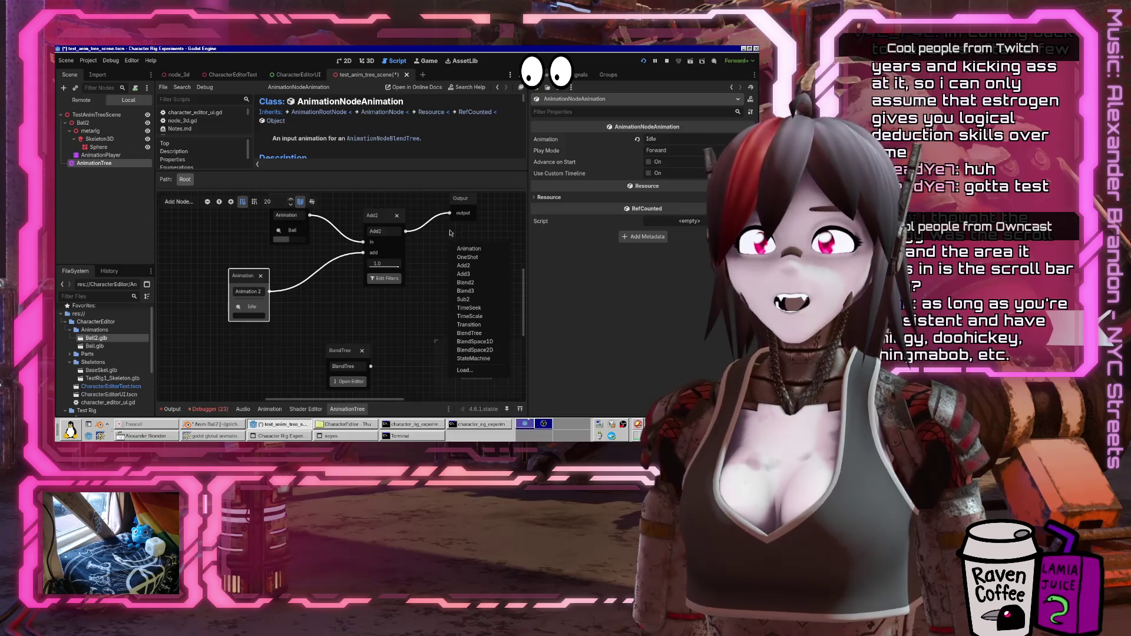
pyautogui.click(480, 371)
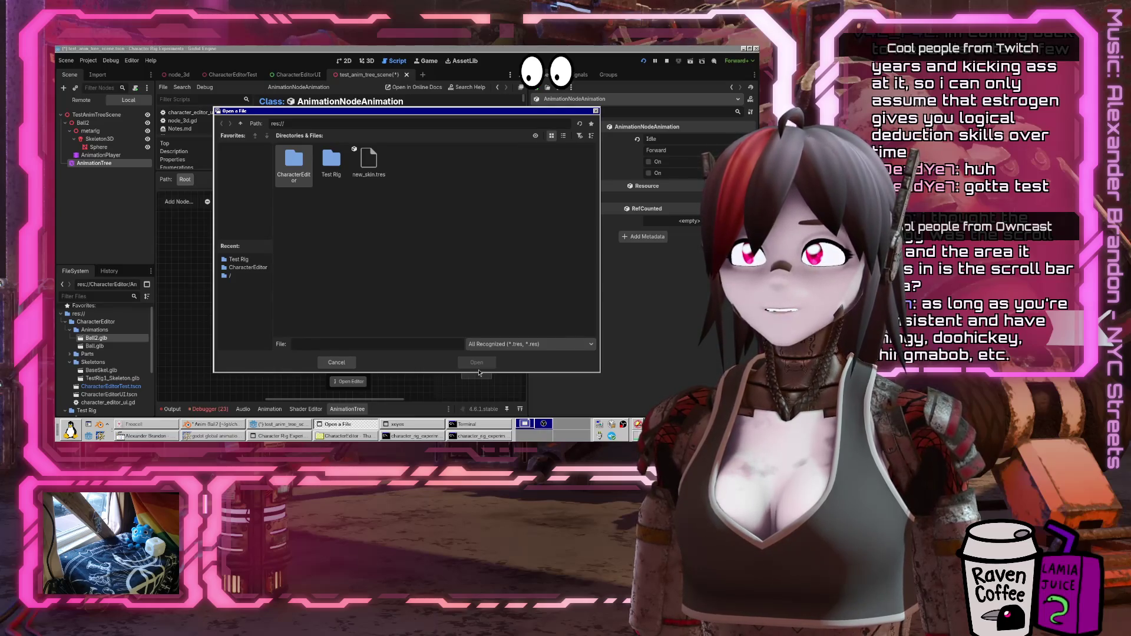
pyautogui.doubleClick(293, 162)
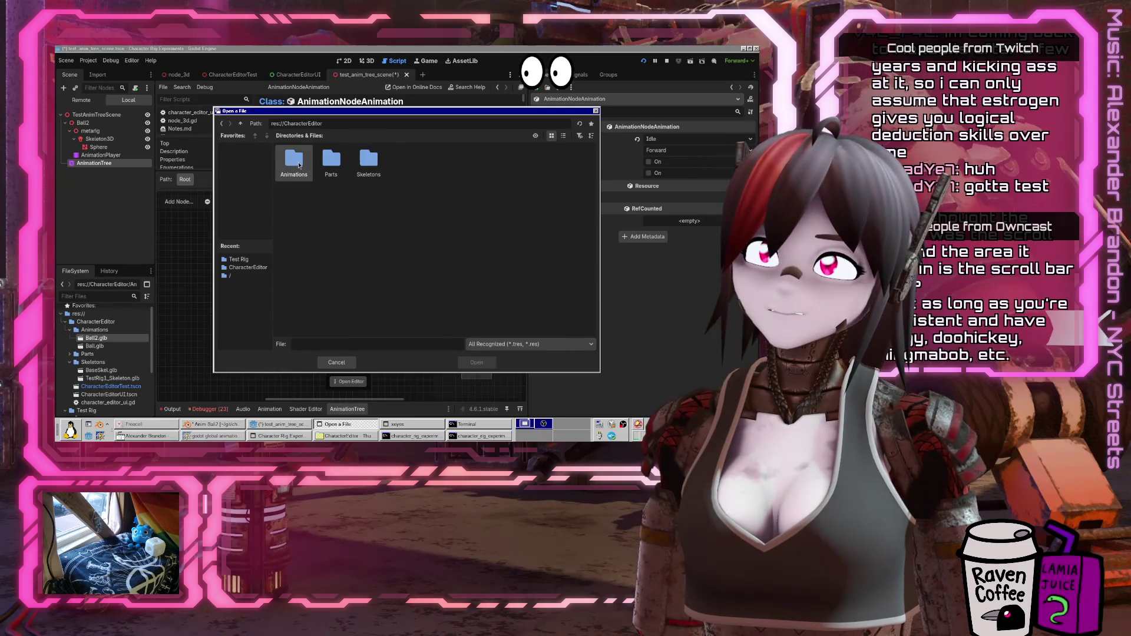
pyautogui.doubleClick(293, 162)
pyautogui.click(479, 345)
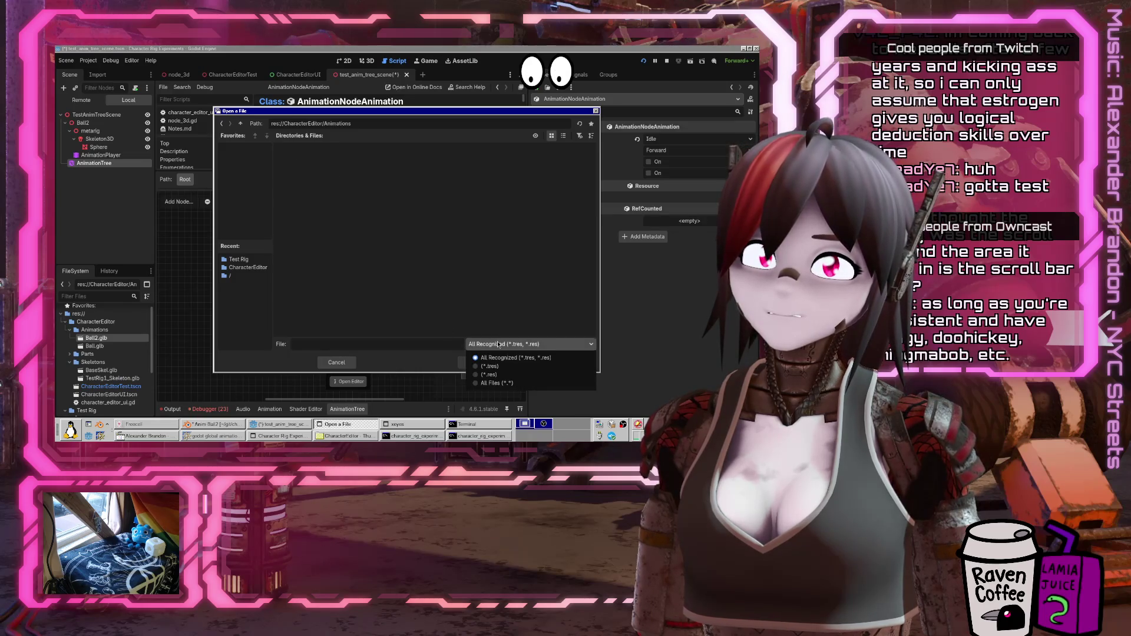
pyautogui.click(496, 383)
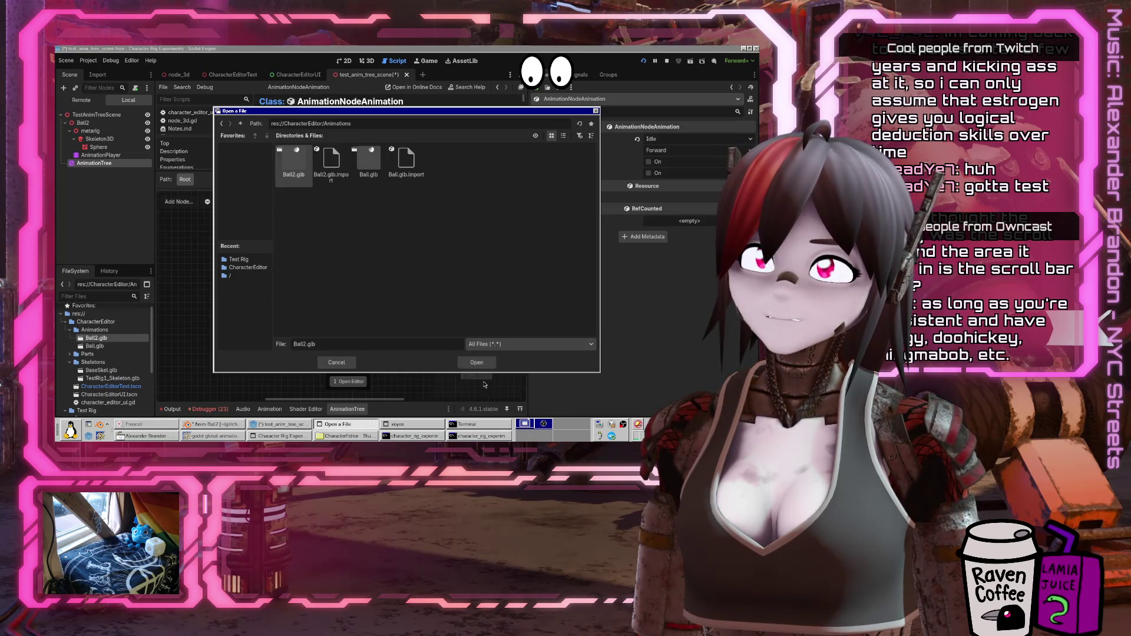
pyautogui.doubleClick(303, 168)
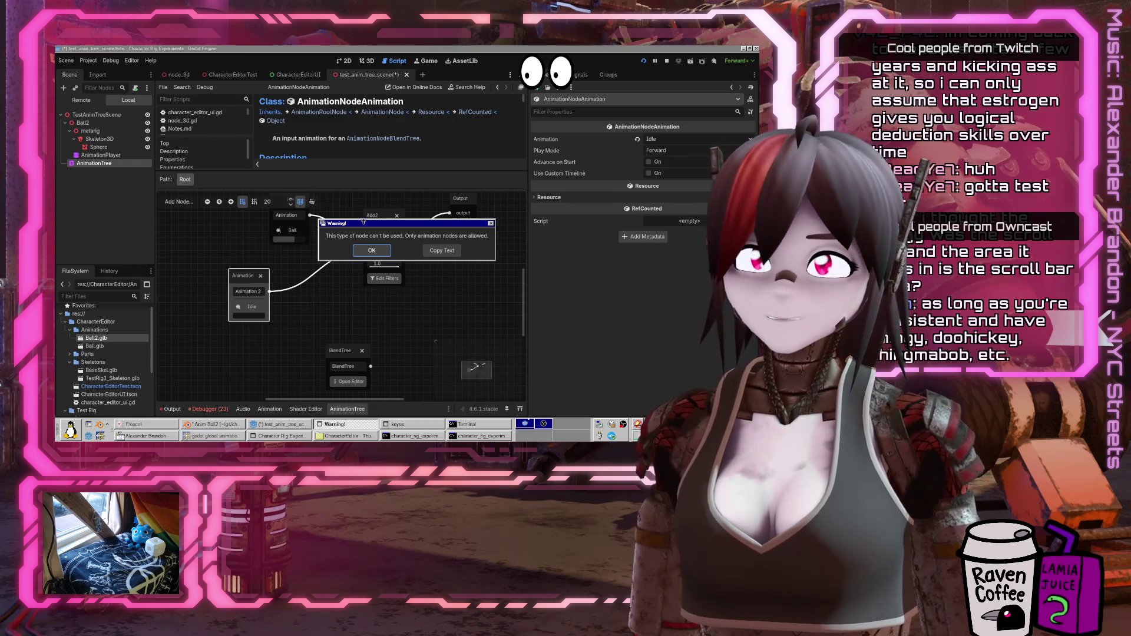
pyautogui.click(372, 250)
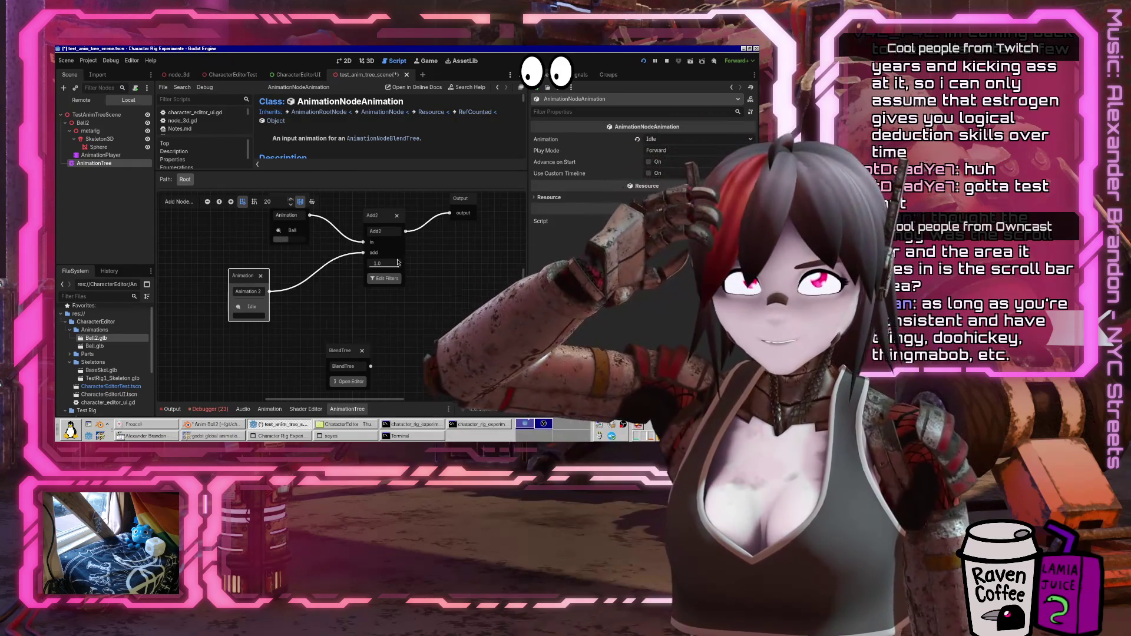
pyautogui.scroll(-3, 103, 339)
pyautogui.click(96, 337)
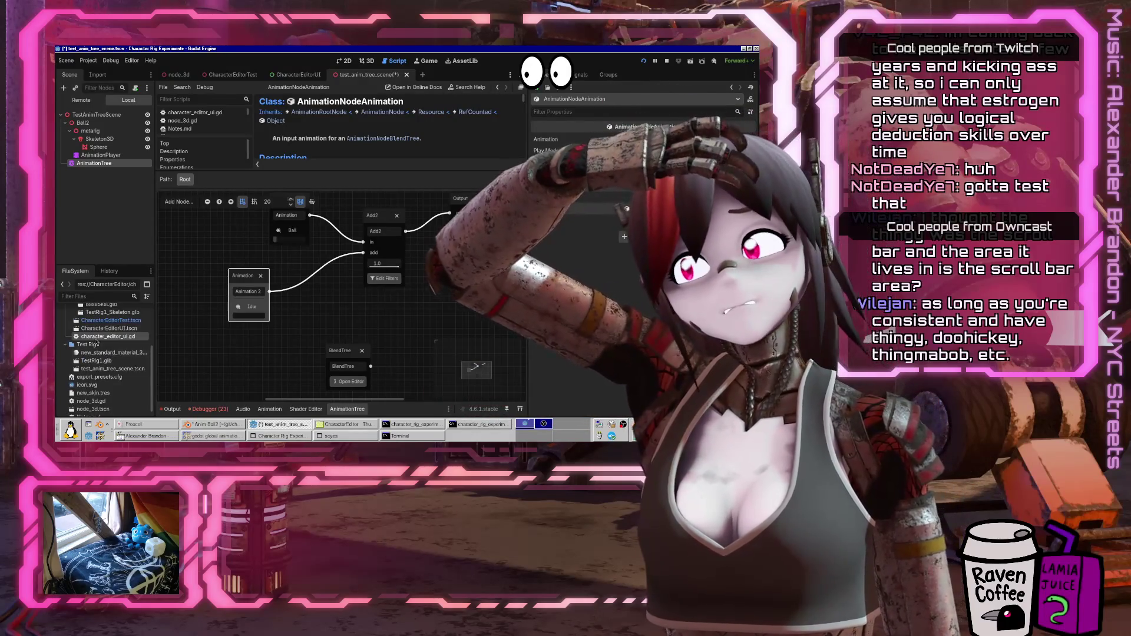
# Create an AnimationNodeAnimation resource in Test Rig and save it as new_animation_node.tres.
pyautogui.rightClick(96, 343)
pyautogui.moveTo(153, 287)
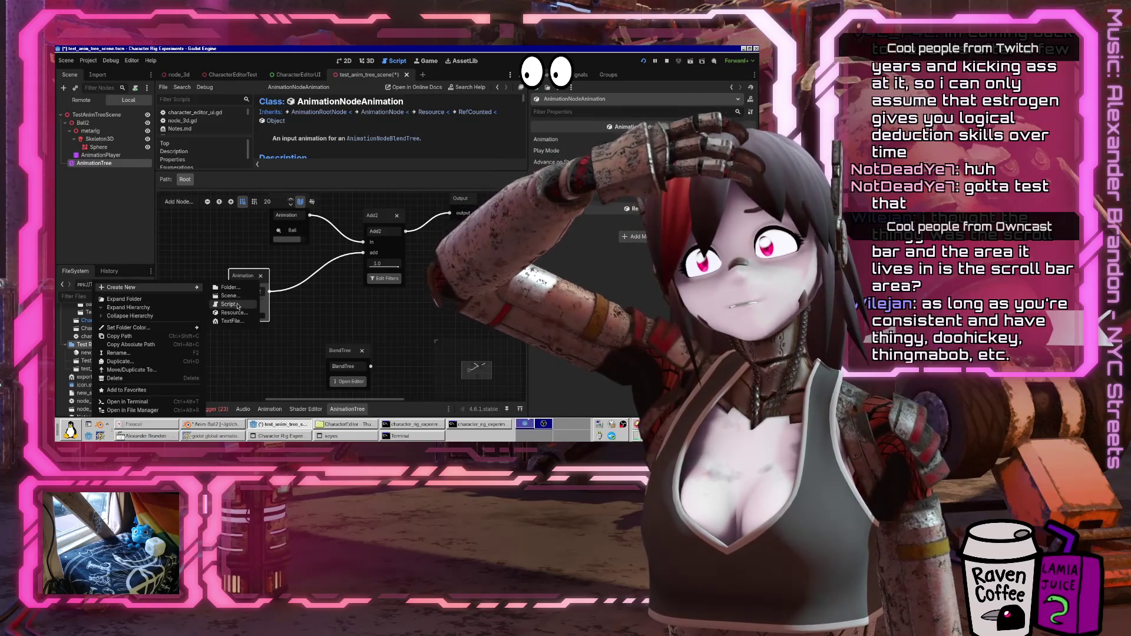
pyautogui.click(234, 312)
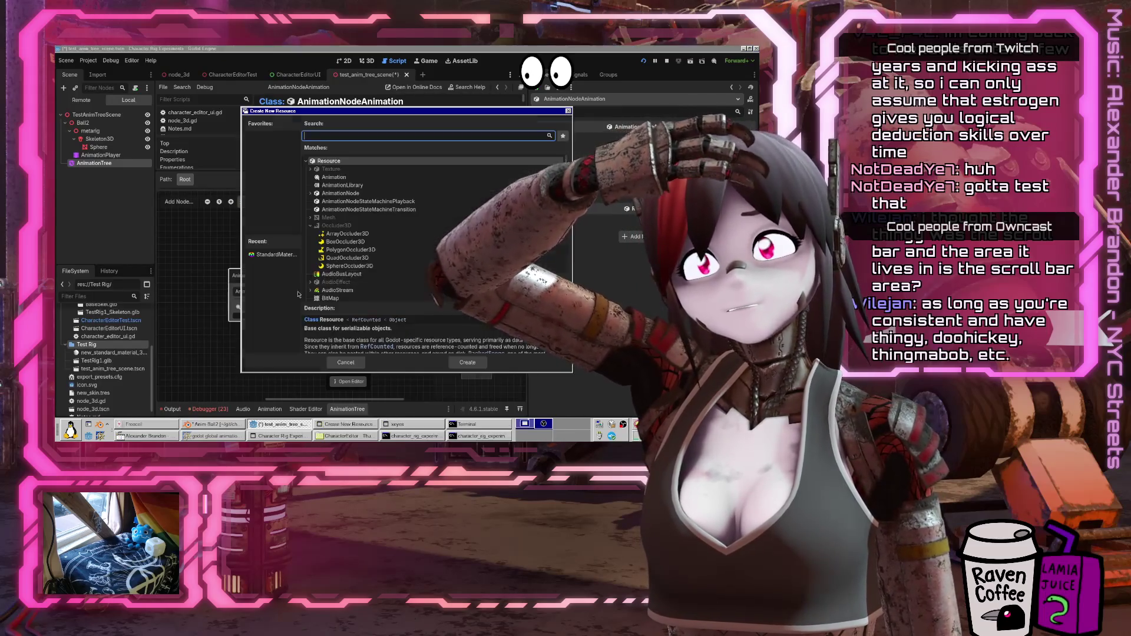
pyautogui.click(360, 194)
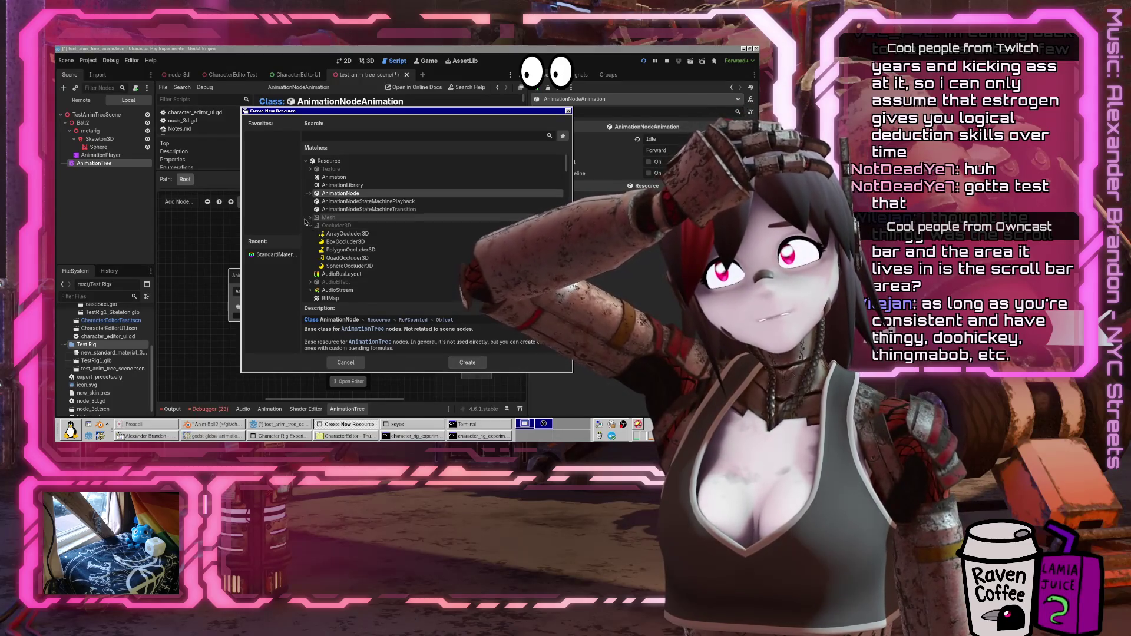
pyautogui.click(310, 194)
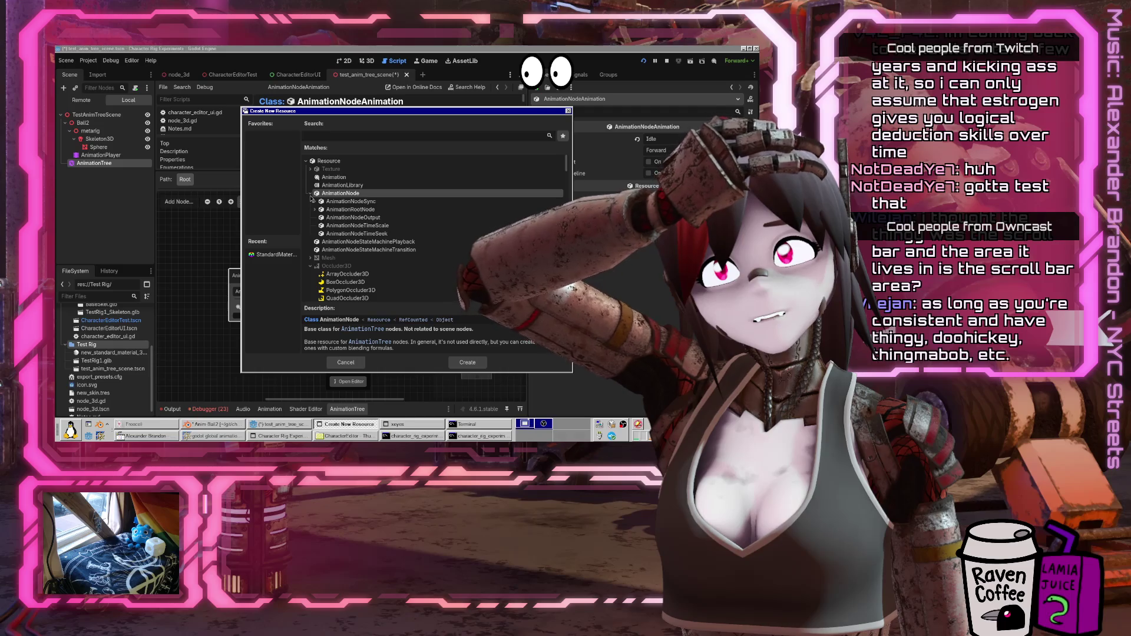
pyautogui.click(468, 363)
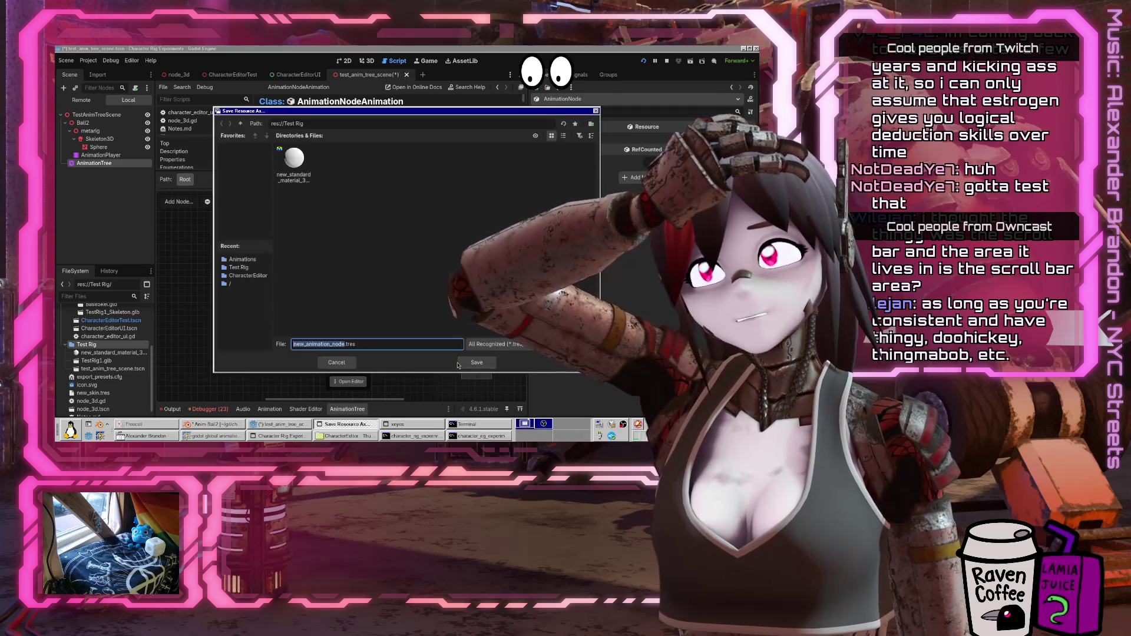
pyautogui.click(460, 363)
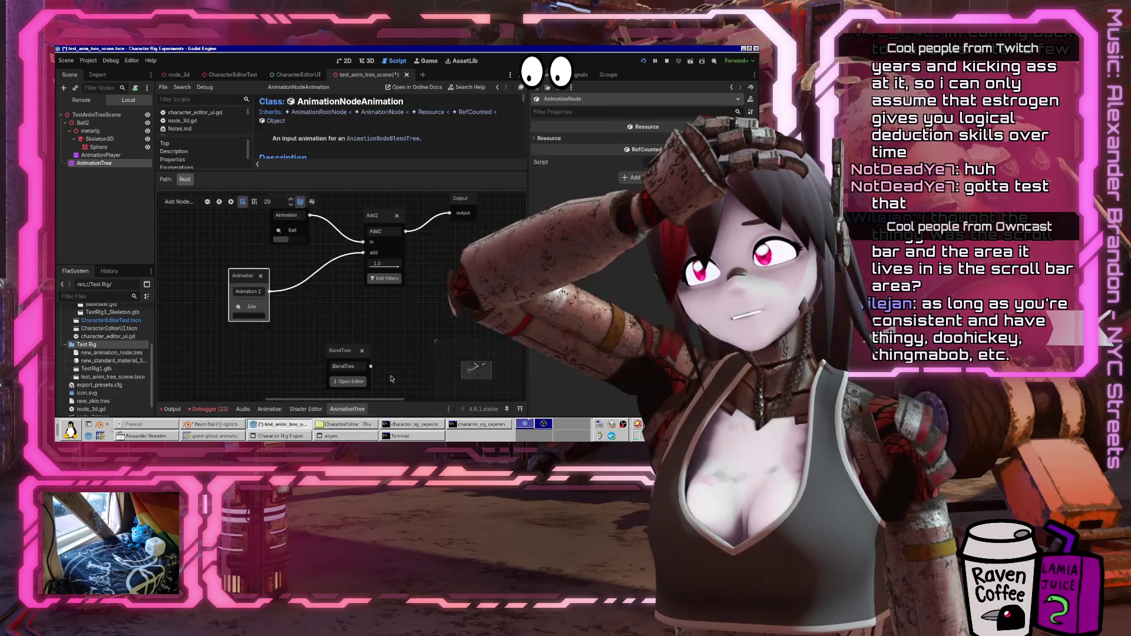
pyautogui.rightClick(125, 357)
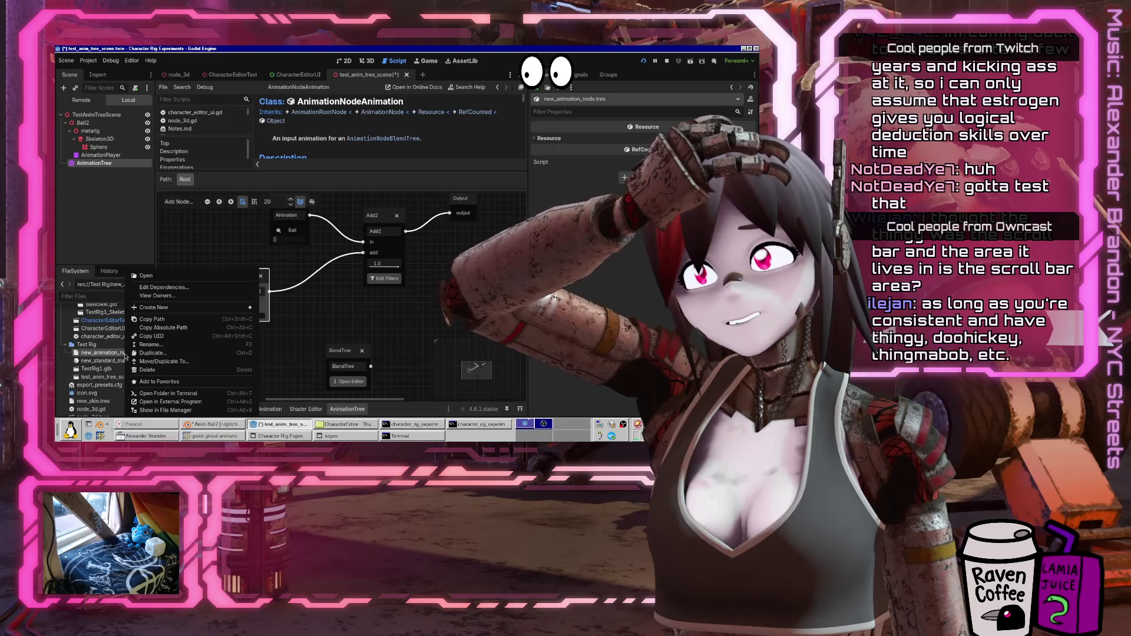
# Load new_animation_node.tres from the Test Rig folder into the blend tree graph.
pyautogui.click(109, 356)
pyautogui.rightClick(109, 356)
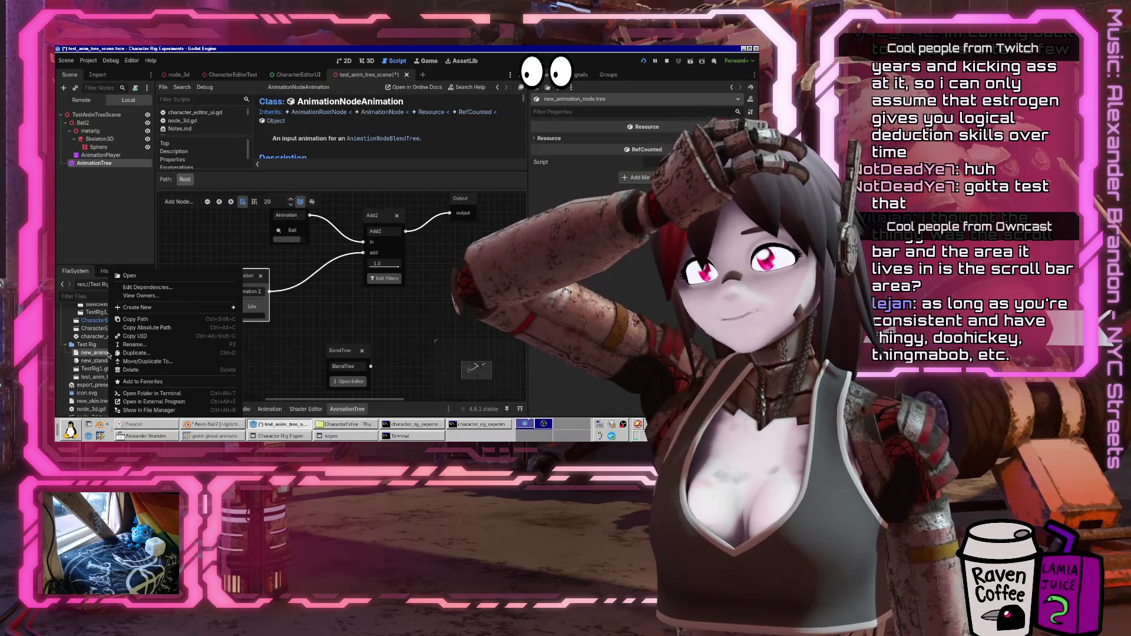
pyautogui.press('Escape')
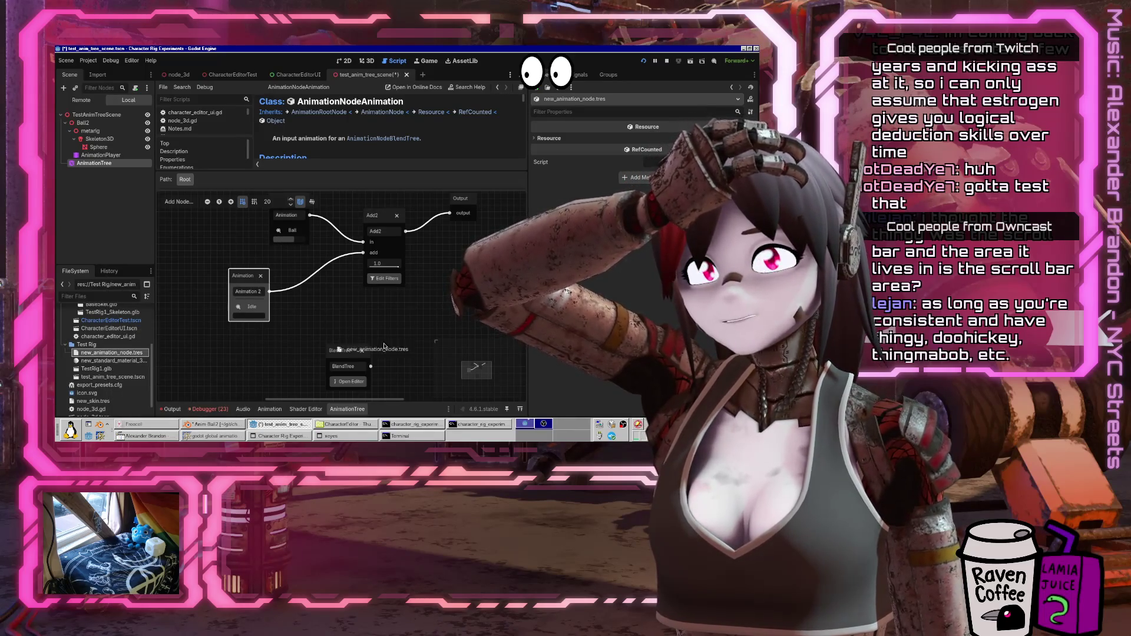
pyautogui.rightClick(312, 324)
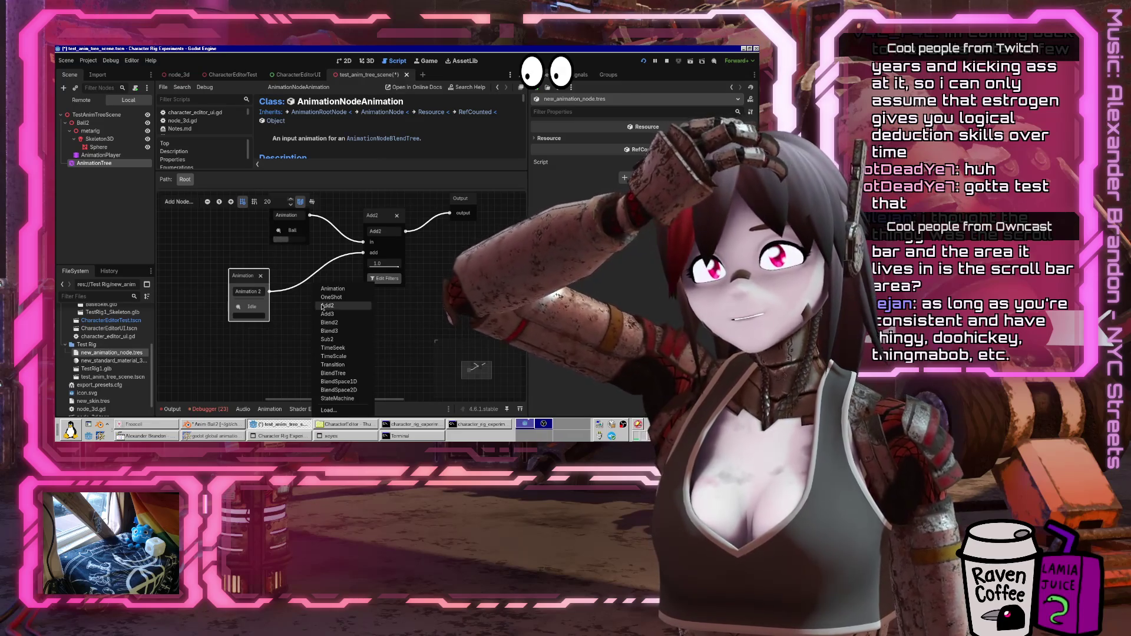
pyautogui.click(342, 411)
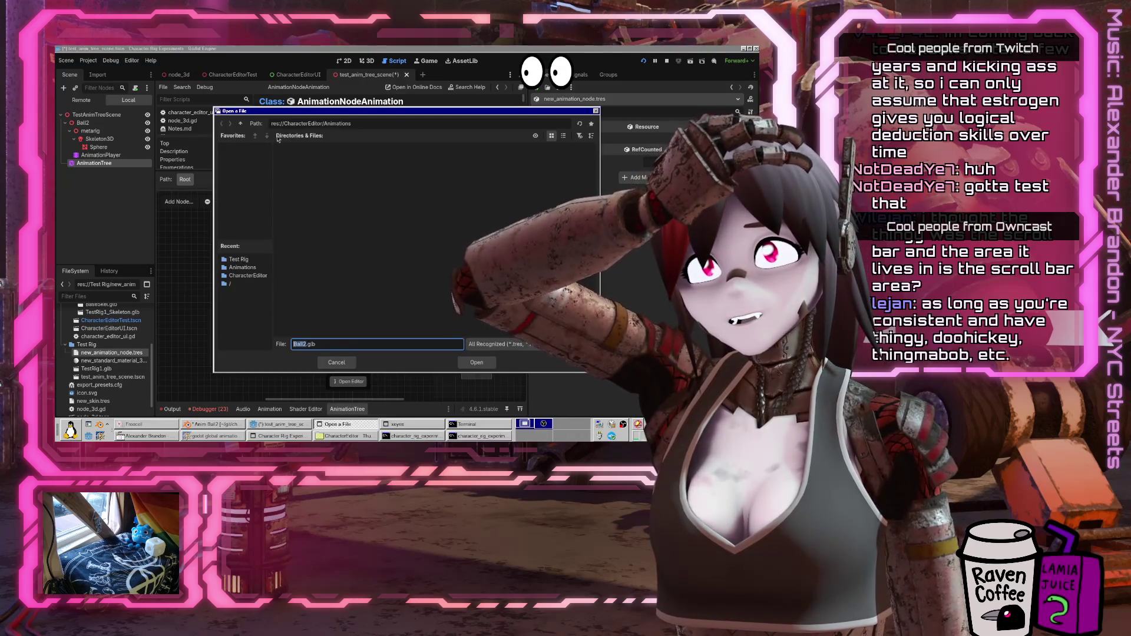
pyautogui.click(242, 123)
pyautogui.click(242, 123)
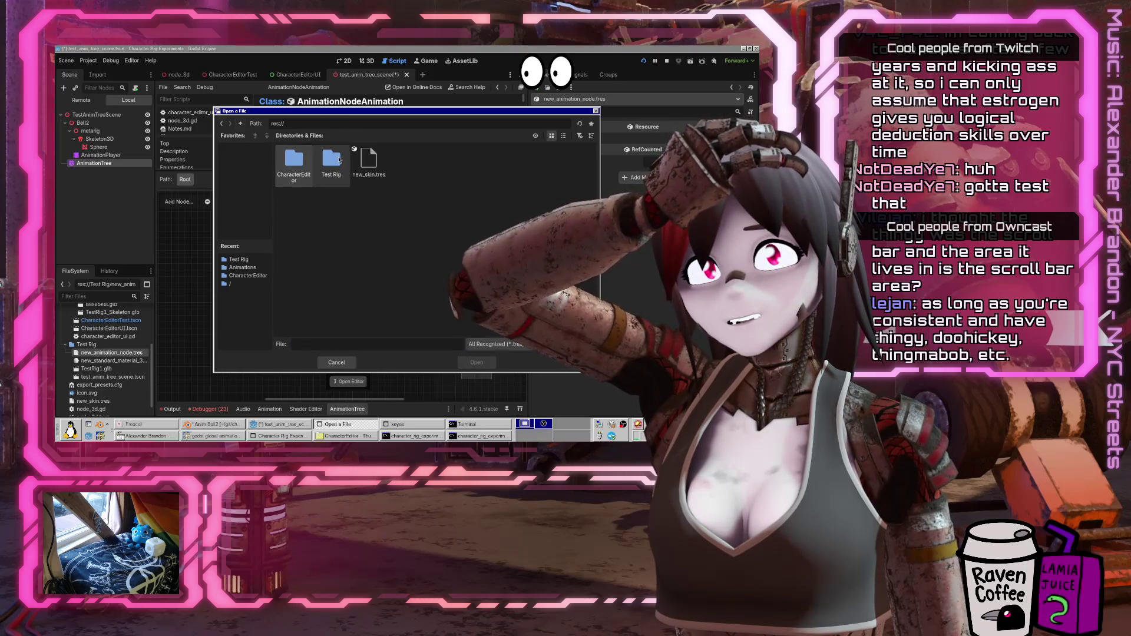
pyautogui.doubleClick(331, 159)
pyautogui.doubleClick(296, 163)
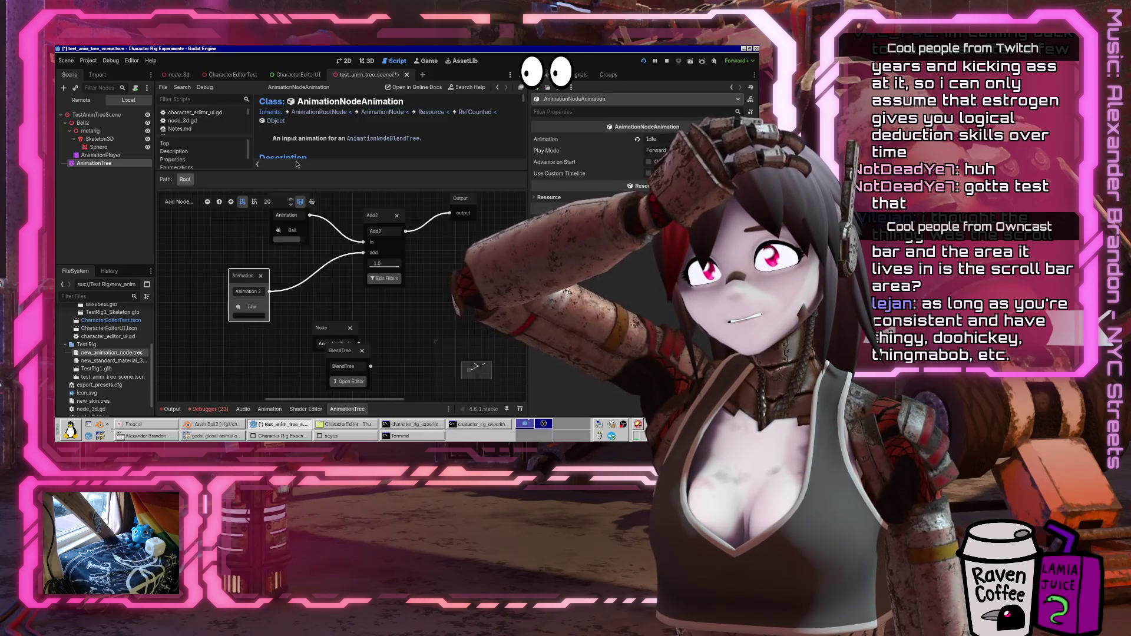
# Select the newly added Node box and adjust its position in the graph.
pyautogui.click(323, 313)
pyautogui.moveTo(323, 312); pyautogui.dragTo(324, 313)
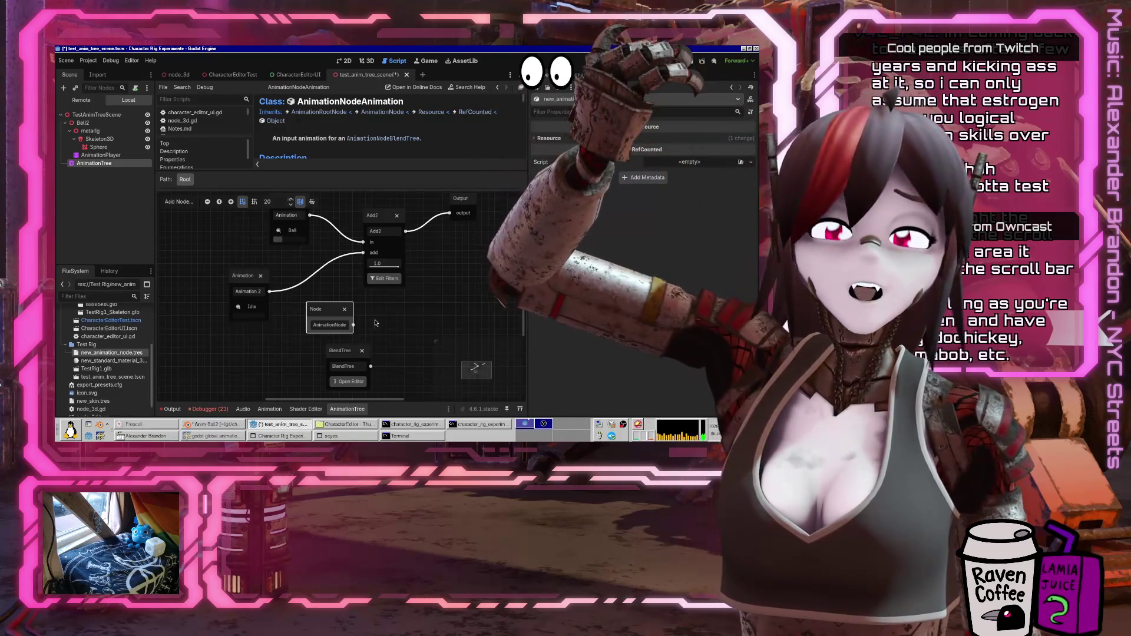
pyautogui.moveTo(333, 306); pyautogui.dragTo(330, 312)
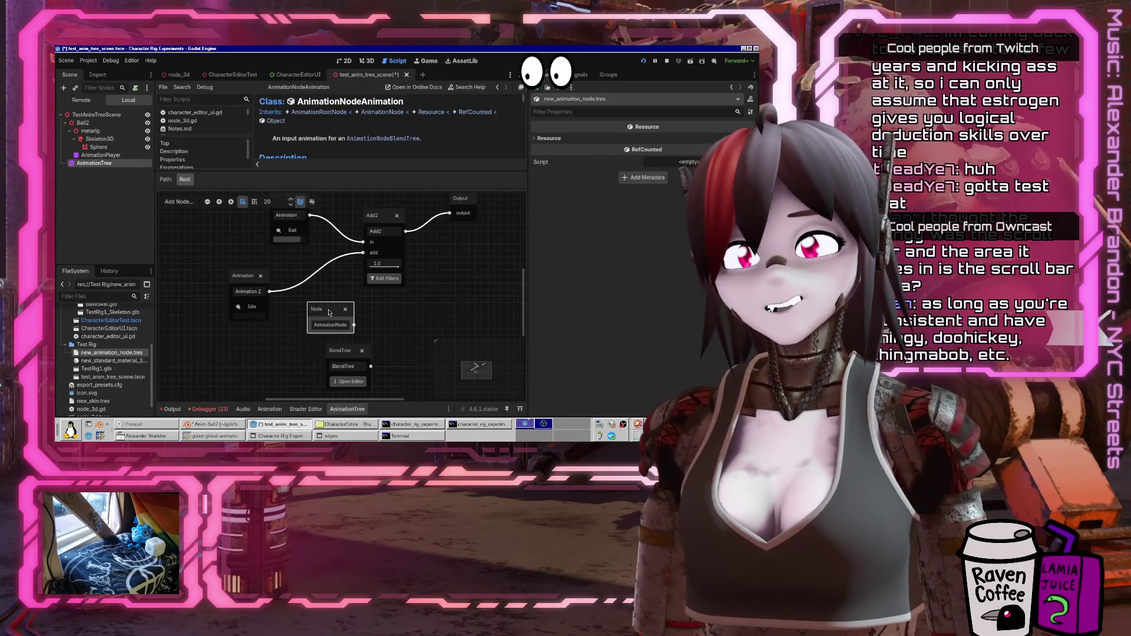
# Delete the loaded Node box from the blend tree graph.
pyautogui.rightClick(386, 287)
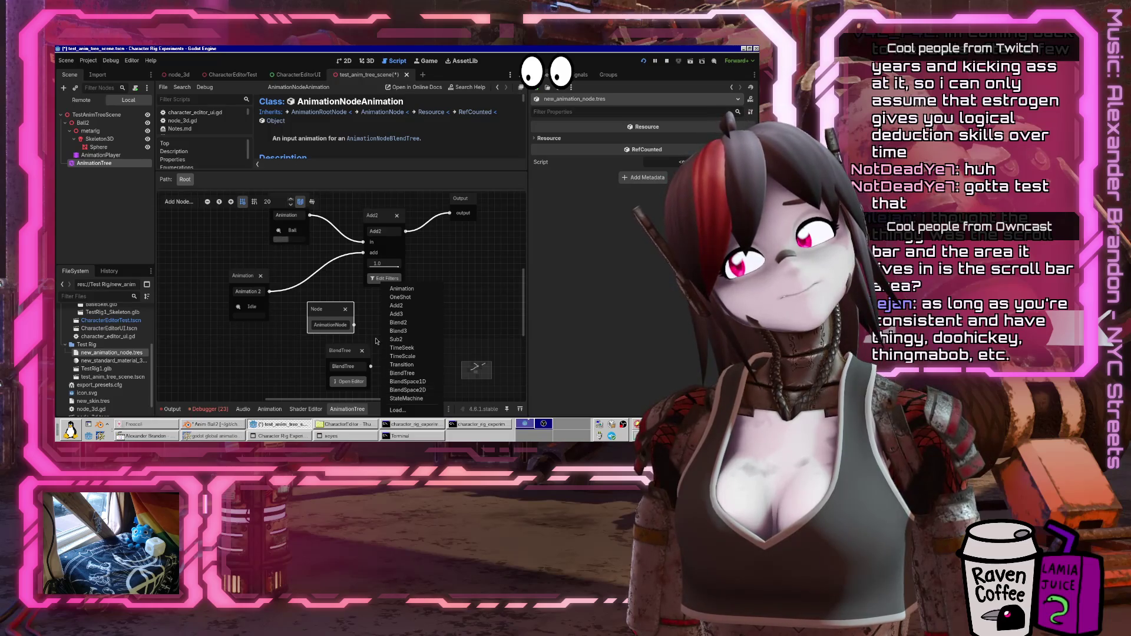
pyautogui.click(378, 344)
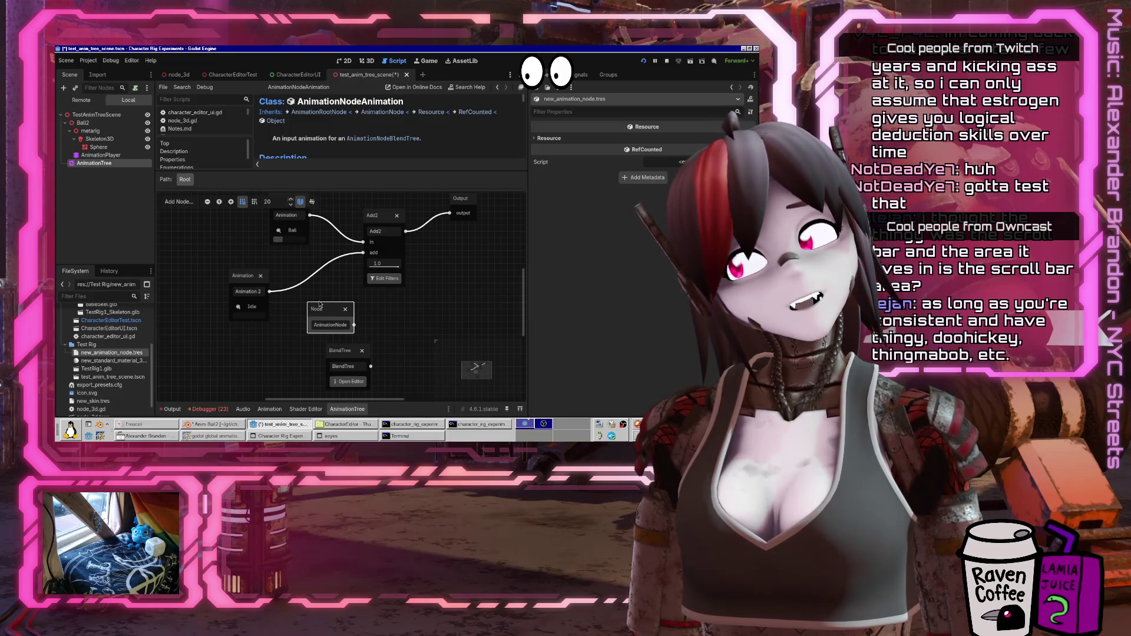
pyautogui.press('Delete')
# Save the scene and delete new_animation_node.tres from the Test Rig folder.
pyautogui.rightClick(136, 354)
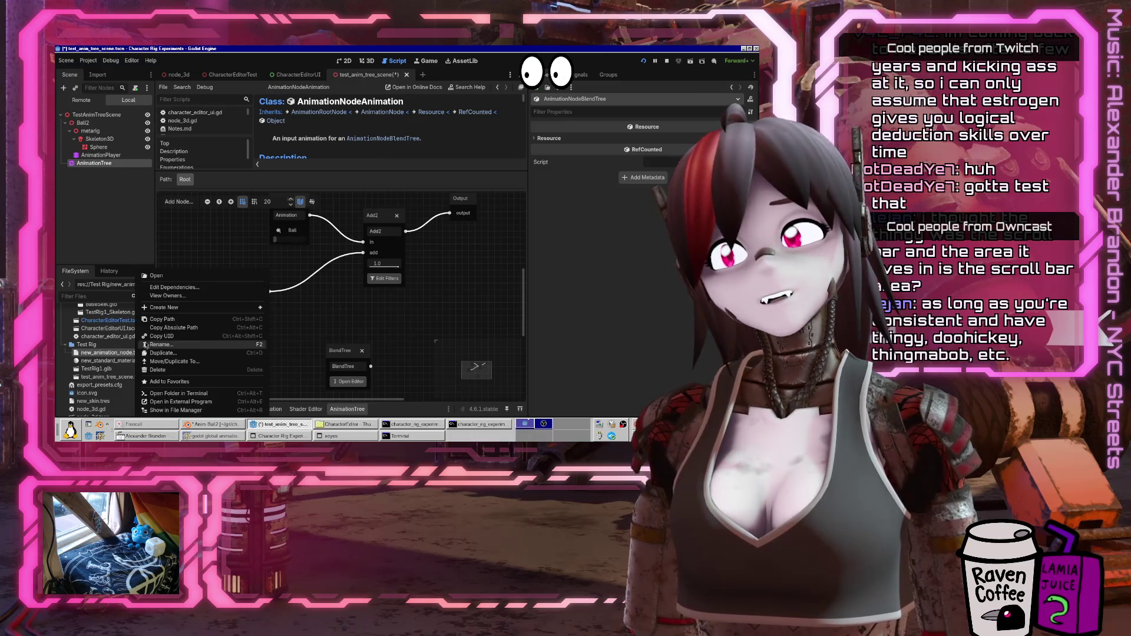
pyautogui.click(191, 371)
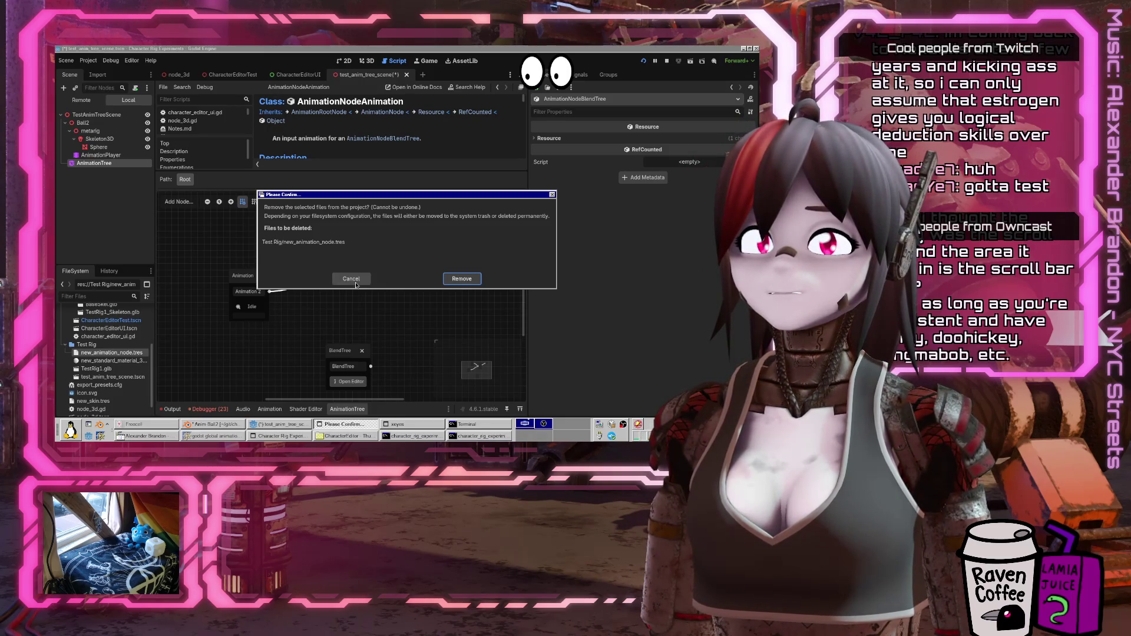
pyautogui.click(351, 278)
pyautogui.hotkey('ctrl', 's')
pyautogui.rightClick(104, 357)
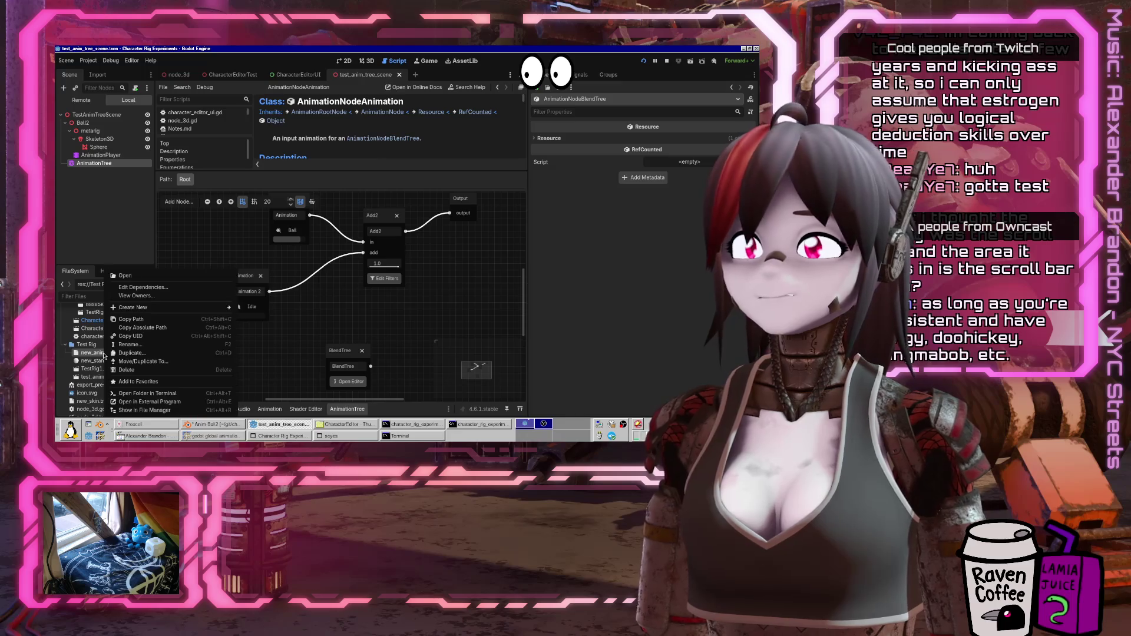
pyautogui.click(191, 371)
pyautogui.press('Return')
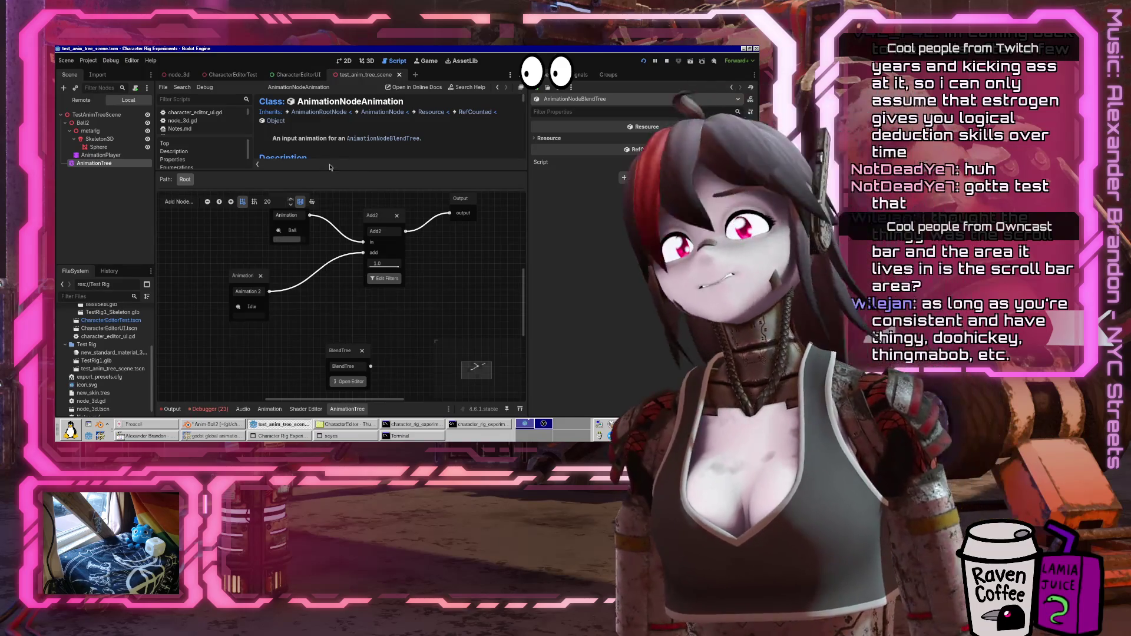
pyautogui.moveTo(326, 170); pyautogui.dragTo(302, 318)
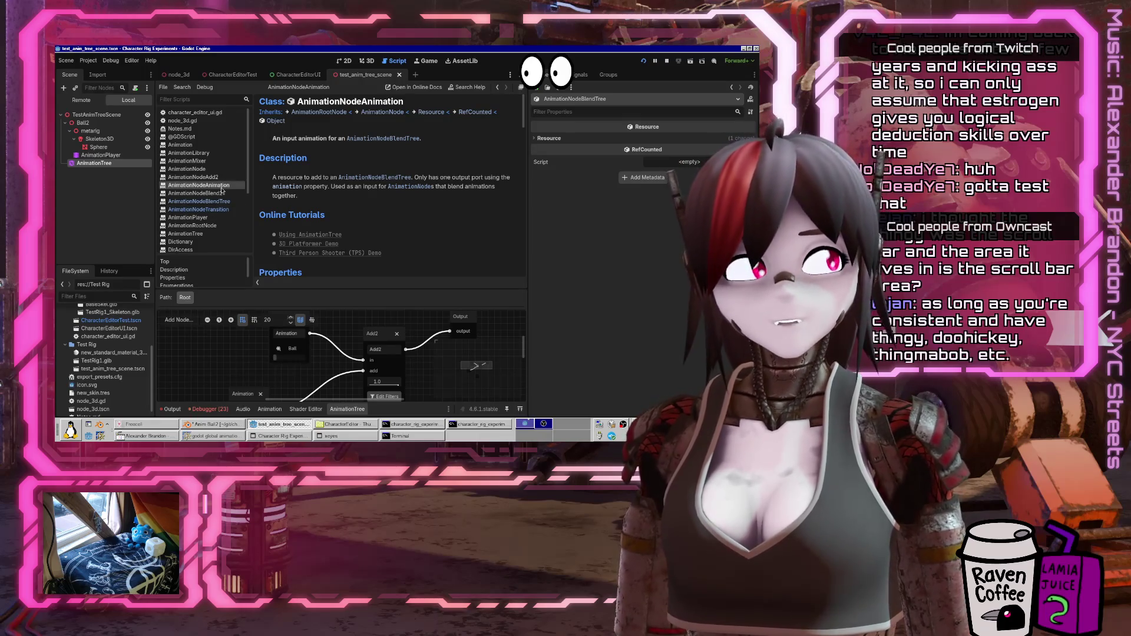
# Scroll the AnimationNodeAnimation docs and jump to the animation property's description.
pyautogui.scroll(-5, 418, 238)
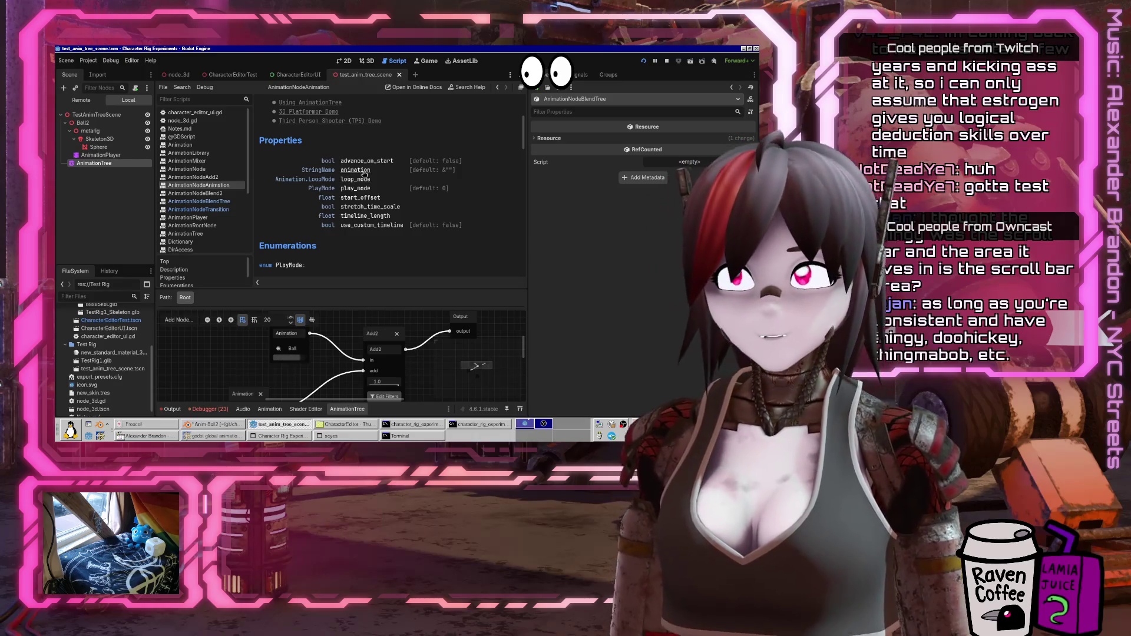
pyautogui.click(356, 170)
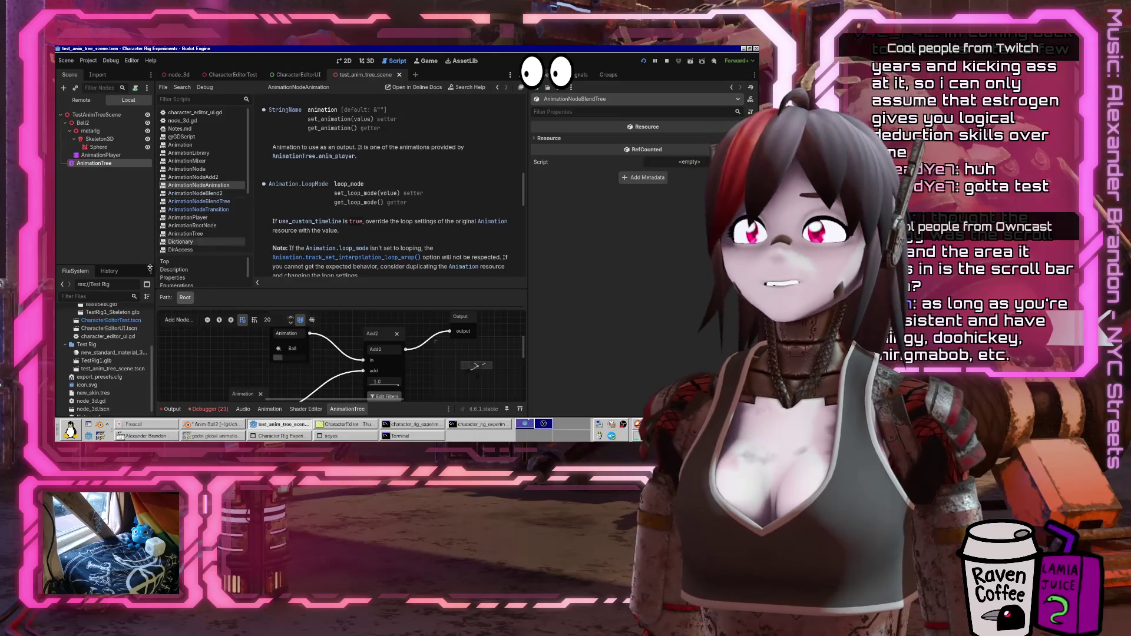
pyautogui.scroll(1, 107, 365)
pyautogui.rightClick(106, 370)
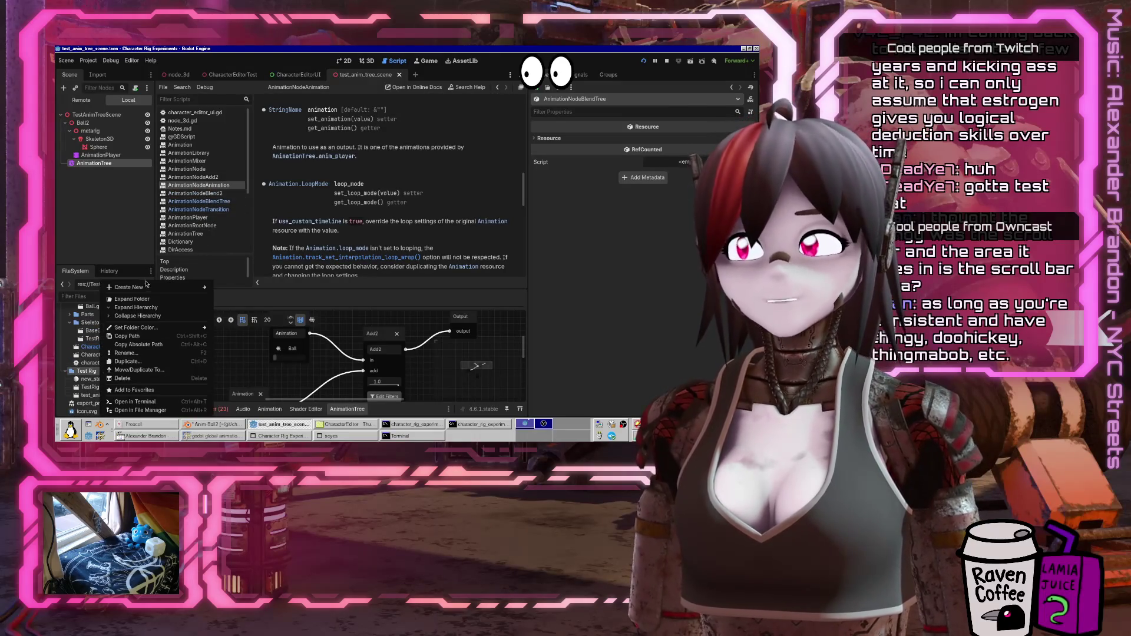
# Create the script test_anim_node_type.gd in Test Rig, inheriting AnimationNodeAnimation.
pyautogui.moveTo(195, 287)
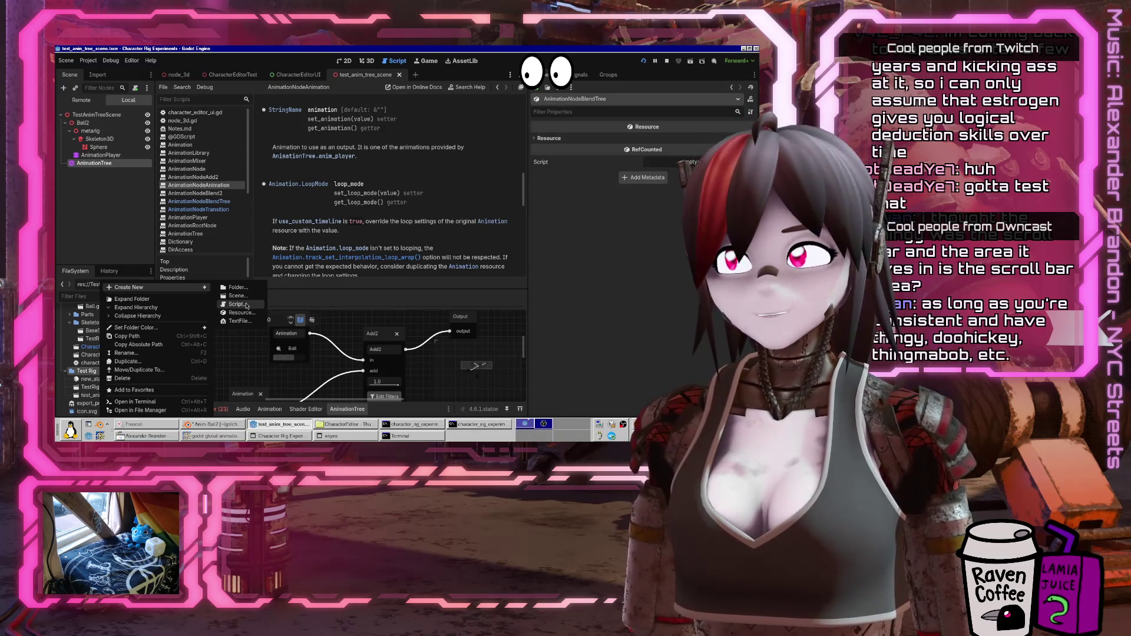
pyautogui.click(246, 305)
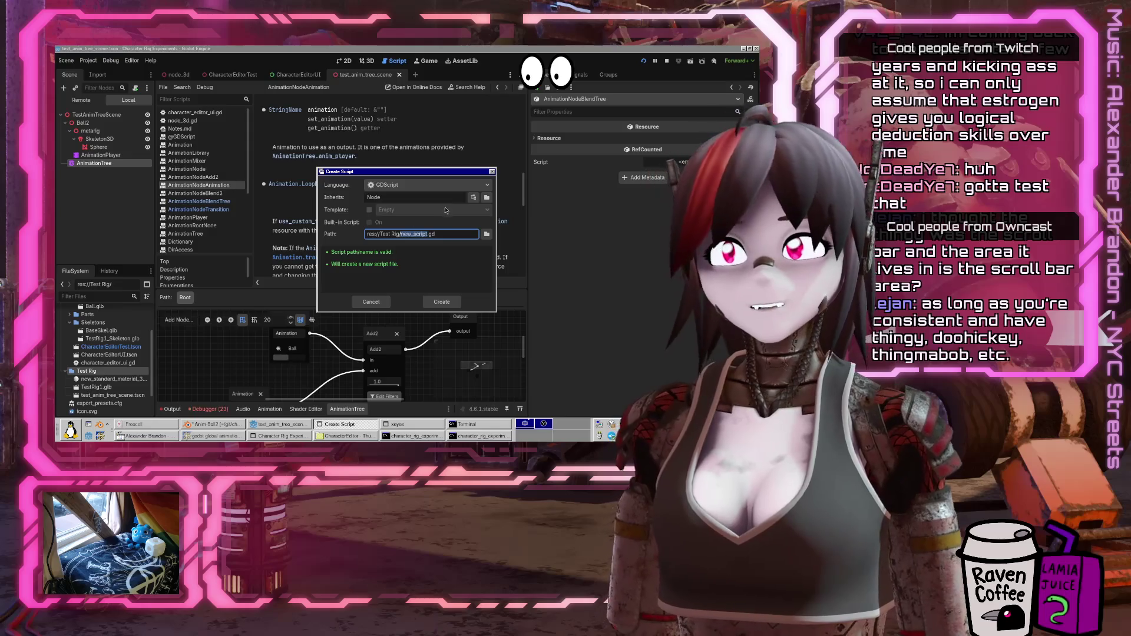
pyautogui.click(448, 198)
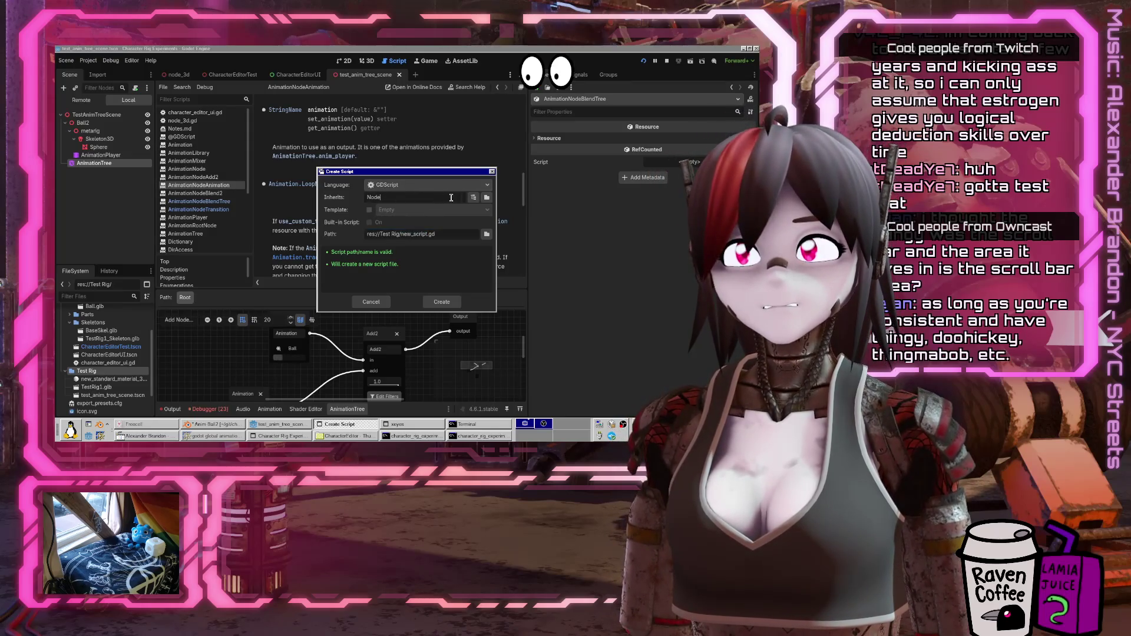
pyautogui.click(473, 199)
pyautogui.write('animation')
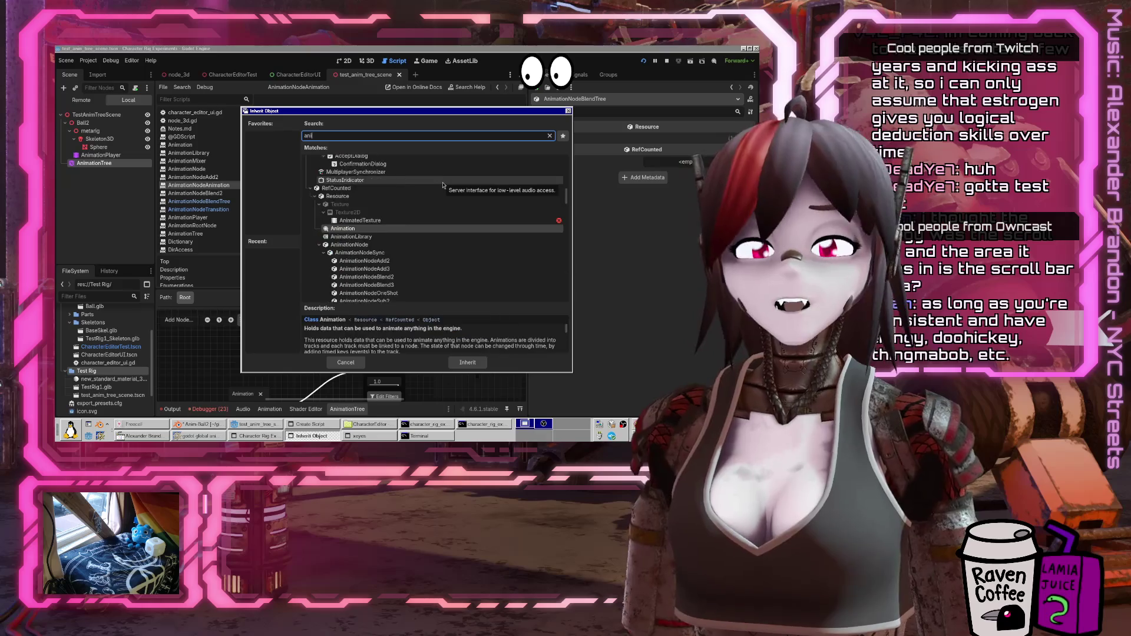
pyautogui.write('nodeanim')
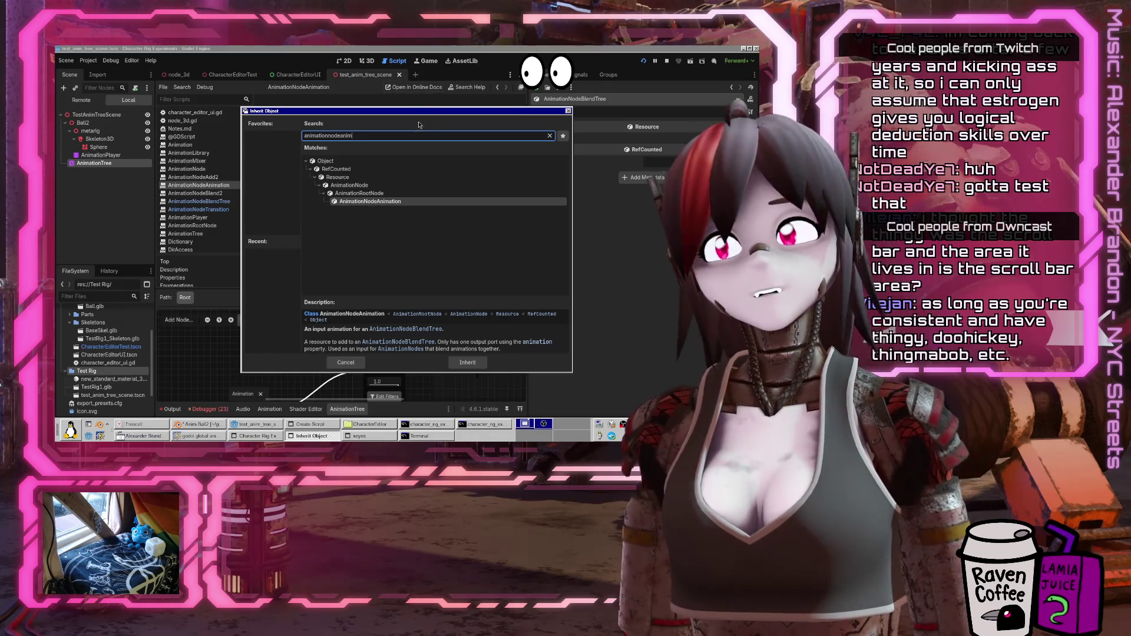
pyautogui.press('BackSpace')
pyautogui.press('BackSpace')
pyautogui.press('BackSpace')
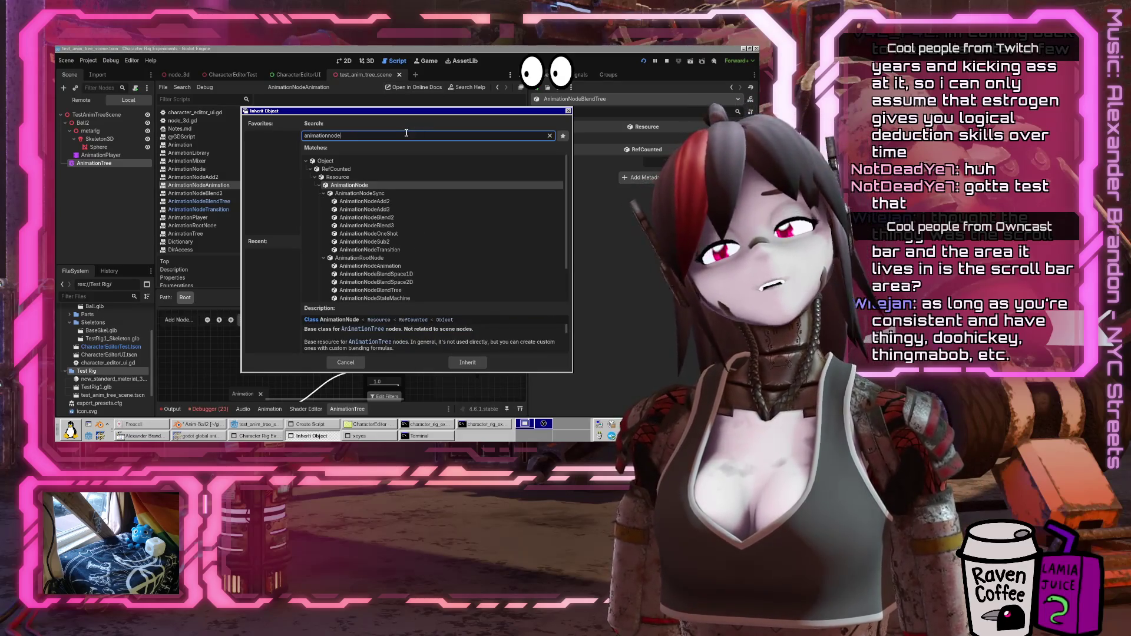
pyautogui.write('animat')
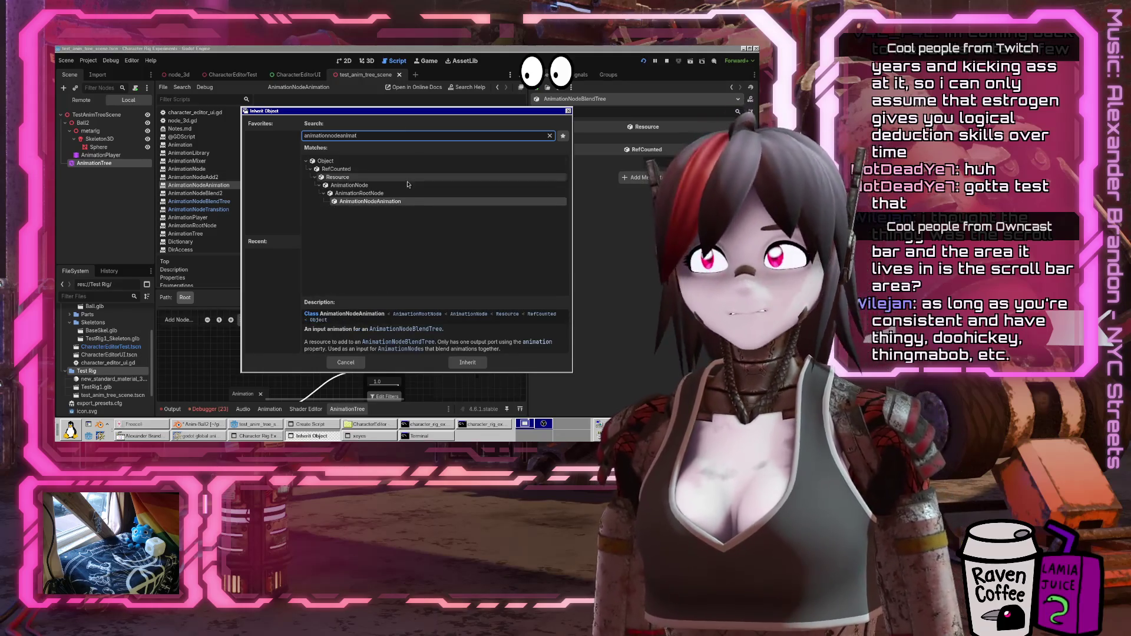
pyautogui.doubleClick(402, 204)
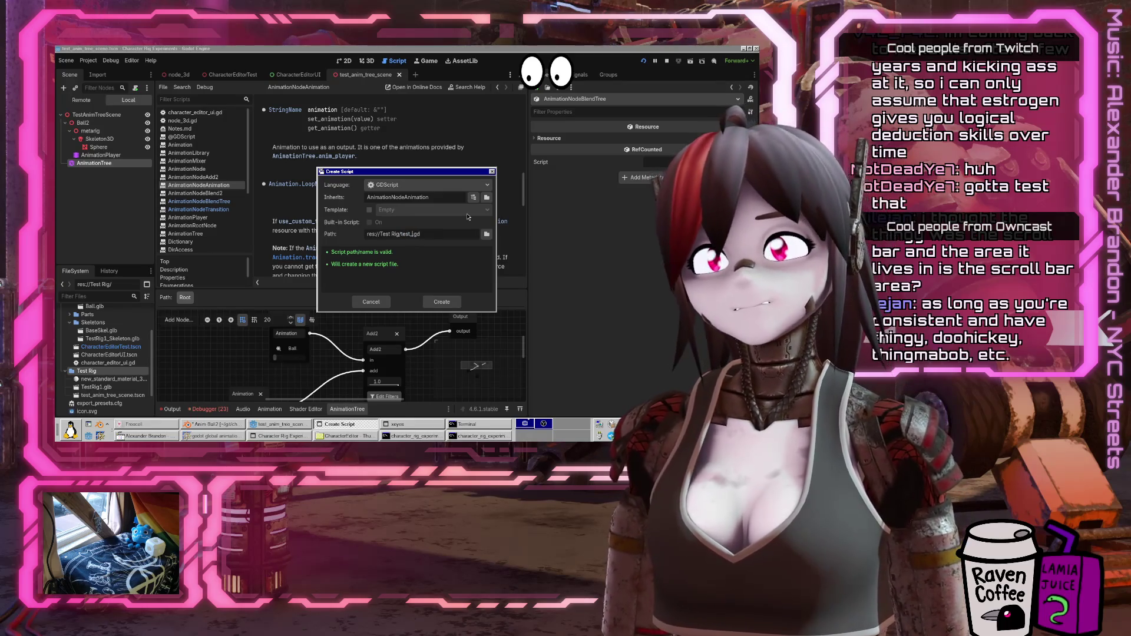
pyautogui.write('ype')
pyautogui.press('Return')
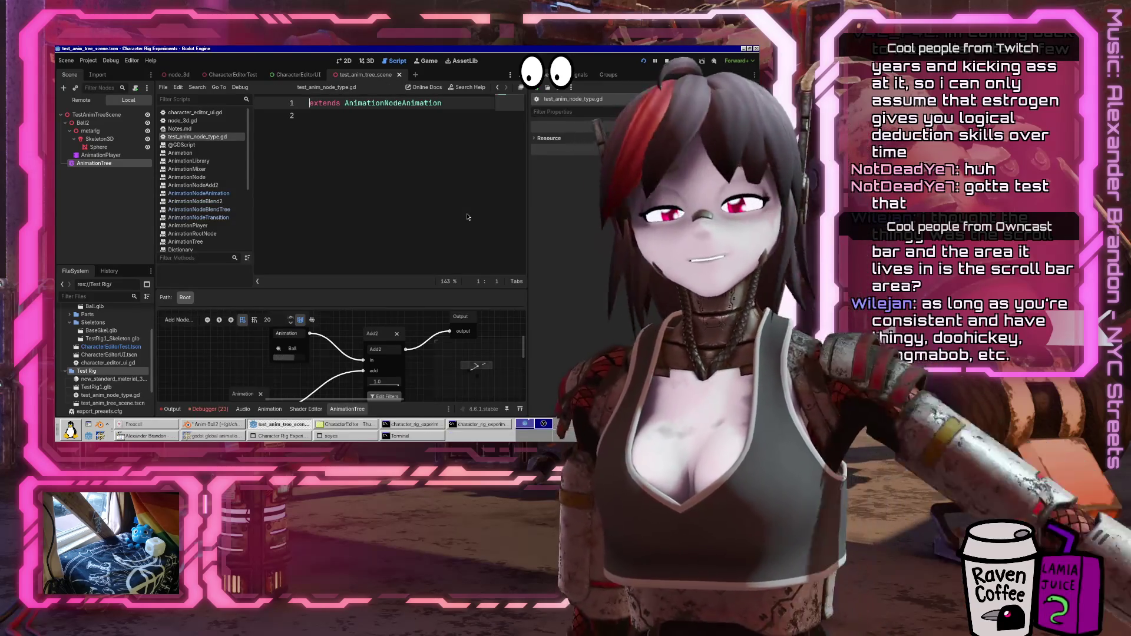
# Search 'godot property list of valid values' and check the Reddit post about _get_property_list.
pyautogui.click(212, 436)
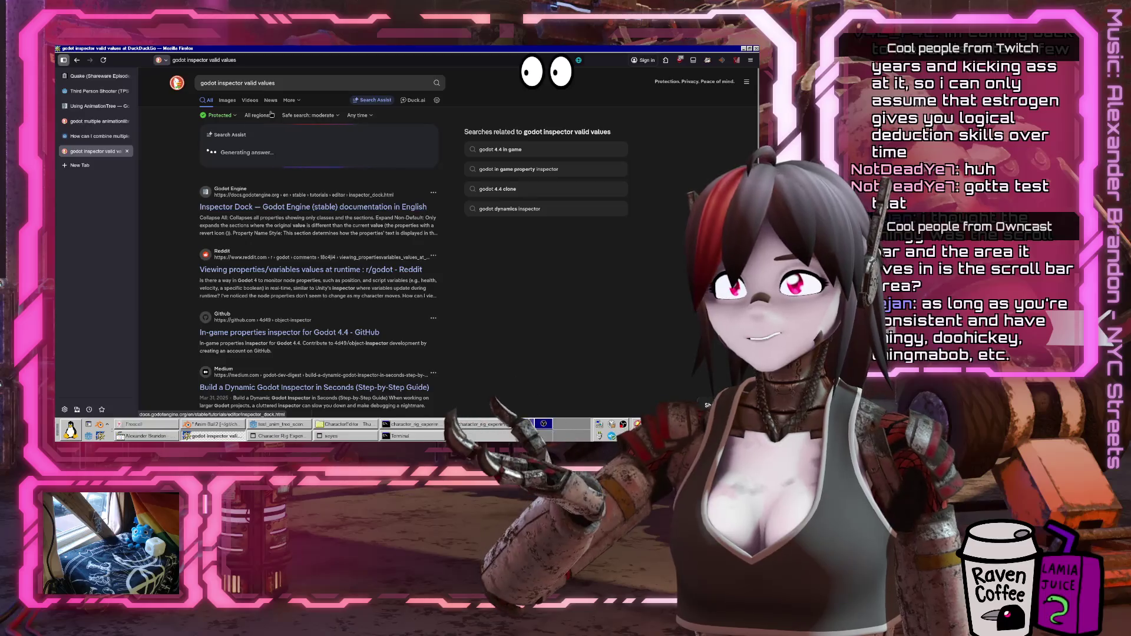
pyautogui.click(248, 83)
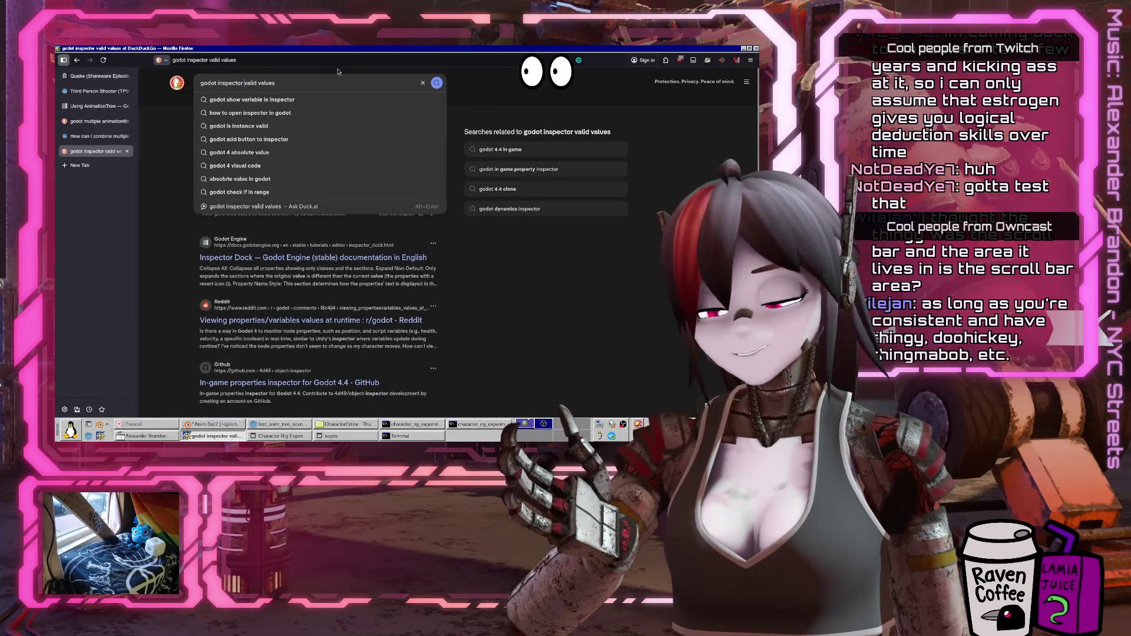
pyautogui.write('property ')
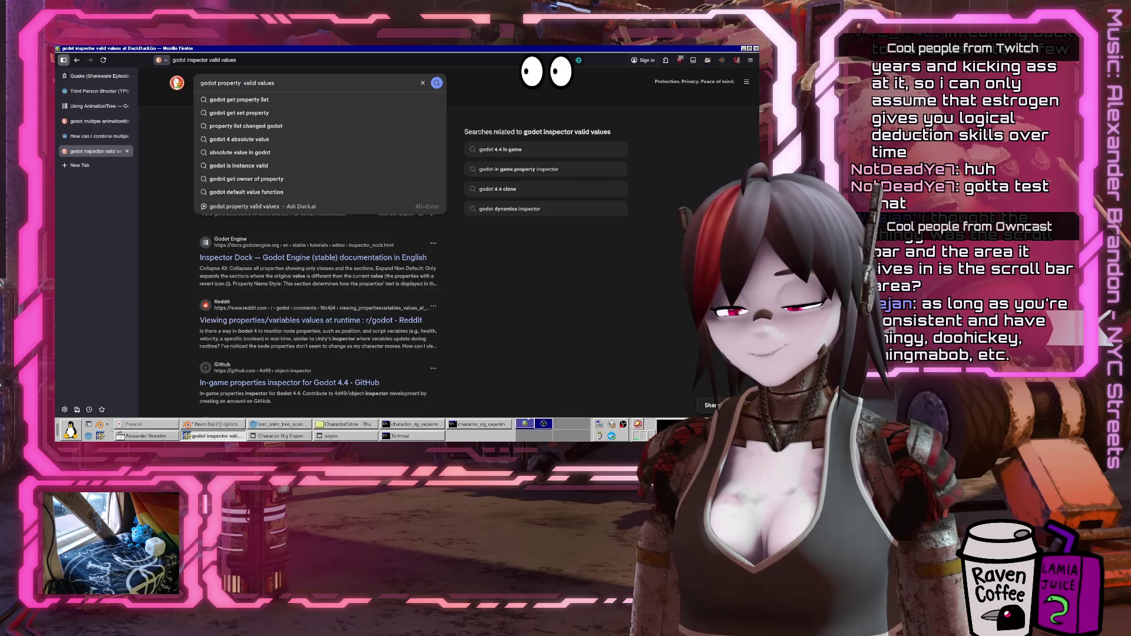
pyautogui.write('list of')
pyautogui.press('Return')
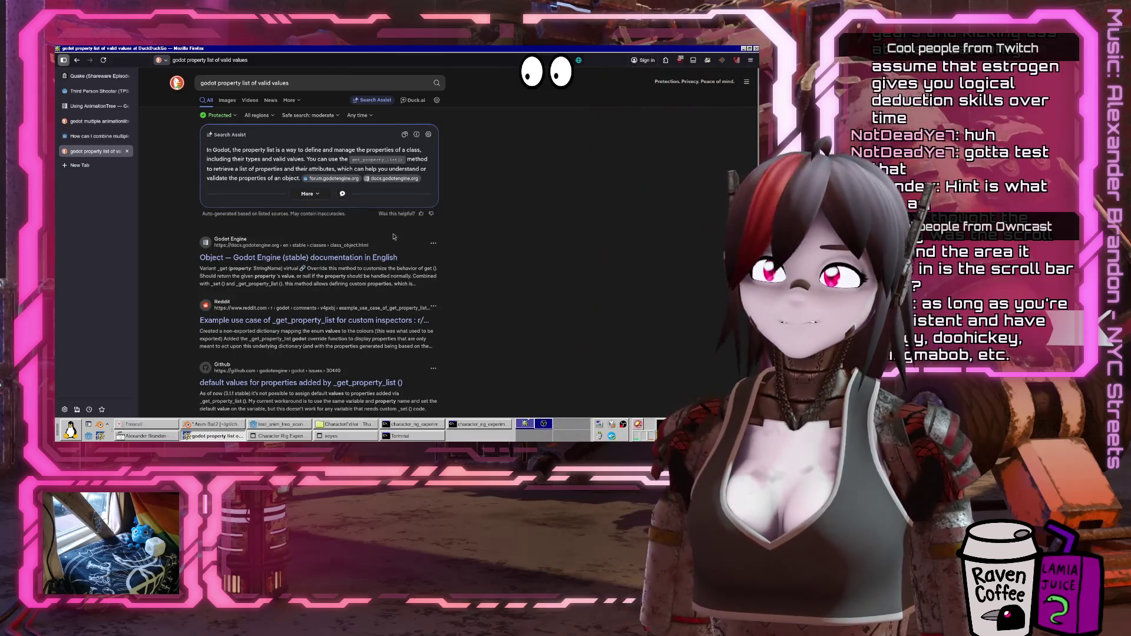
pyautogui.click(313, 320)
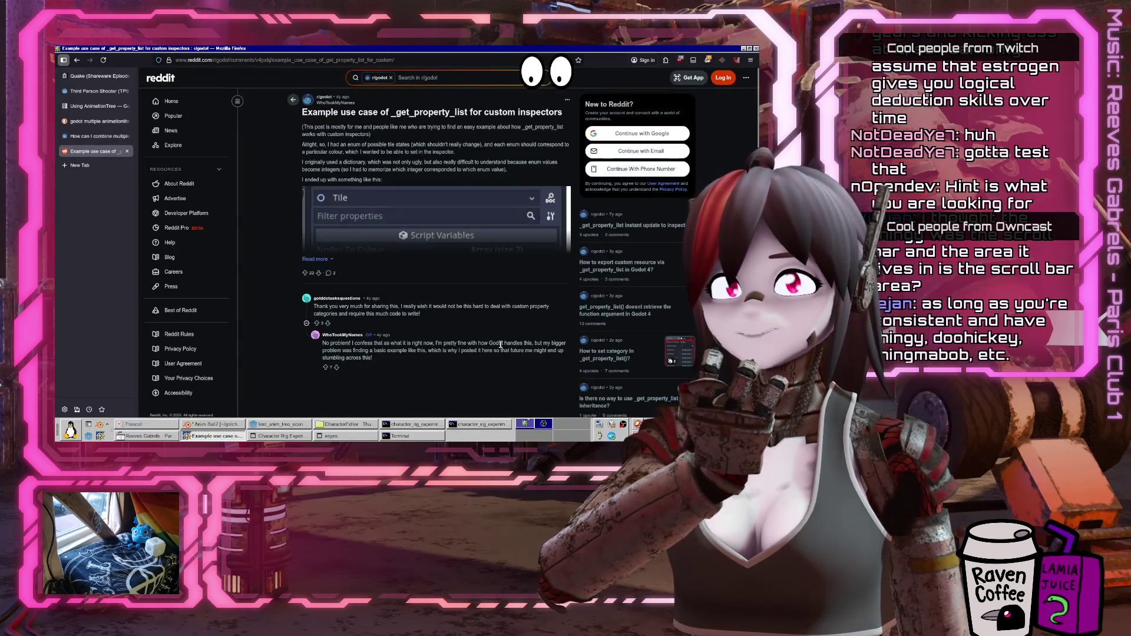
pyautogui.click(77, 60)
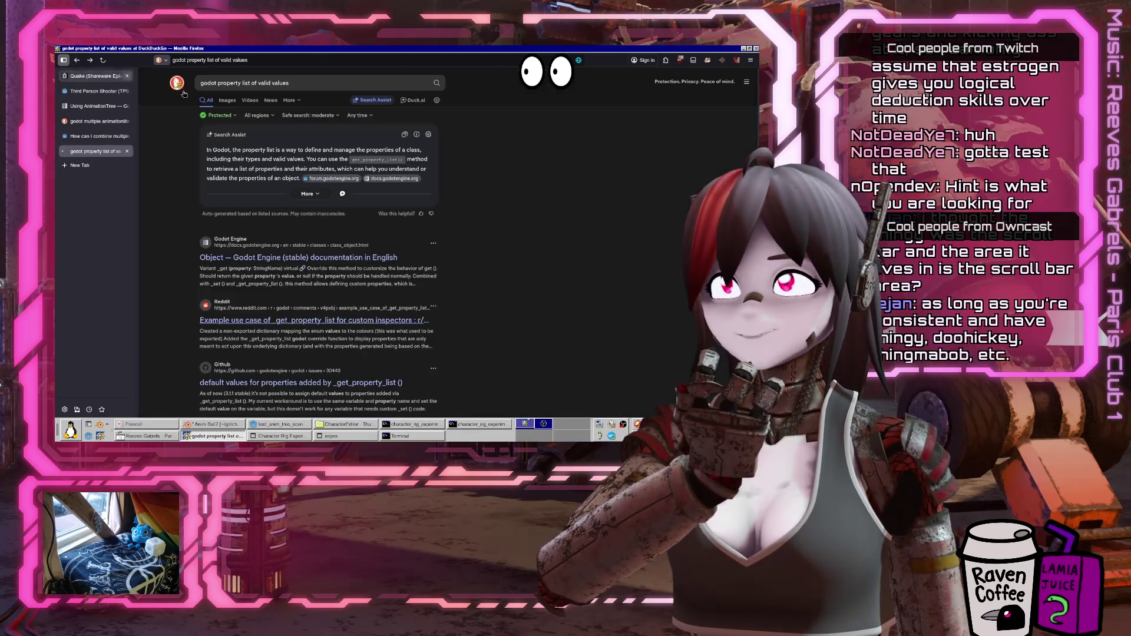
# Search 'godot inspector bone name selection', open the Inspector Dock docs, then return to Godot.
pyautogui.click(236, 83)
pyautogui.hotkey('ctrl', 'shift', 'Left')
pyautogui.hotkey('ctrl', 'shift', 'Left')
pyautogui.hotkey('ctrl', 'shift', 'Left')
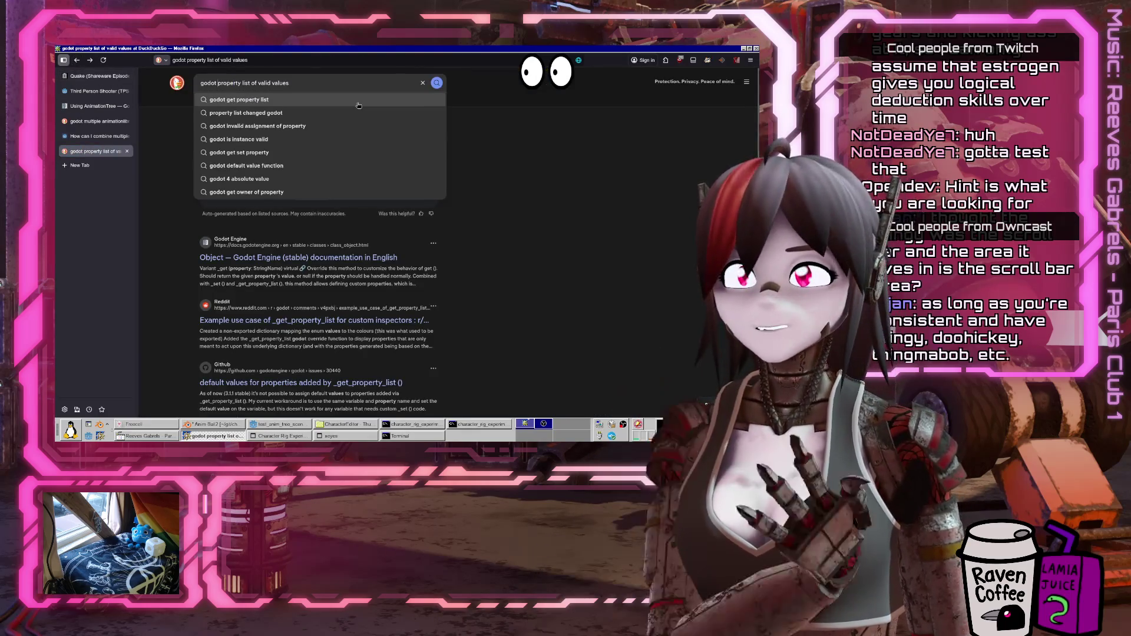
pyautogui.write('inspector ')
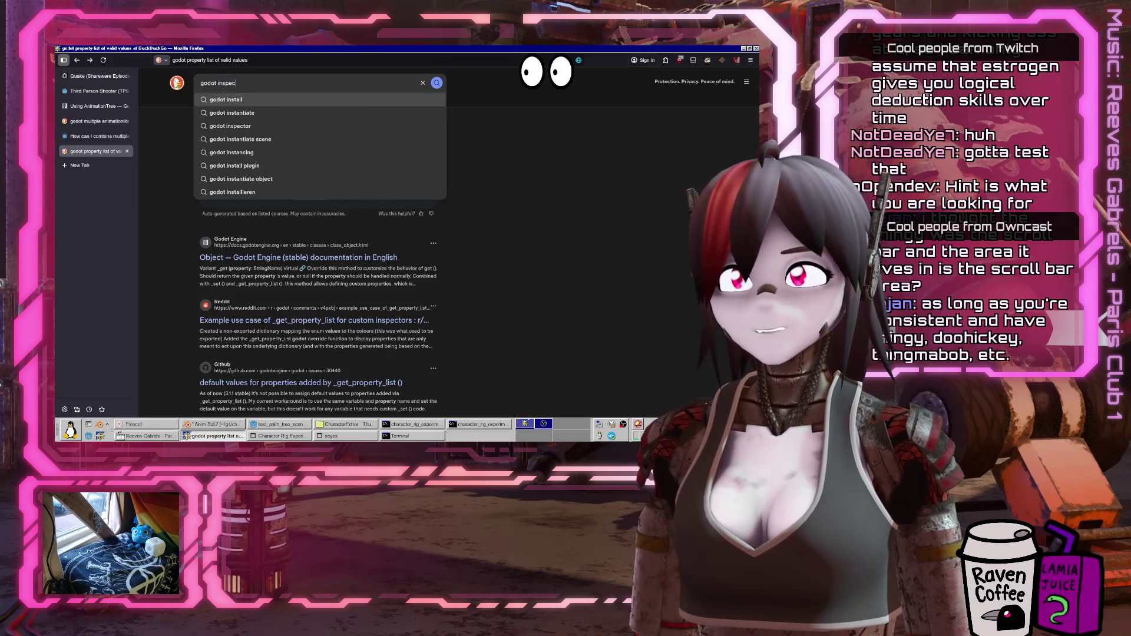
pyautogui.write('bone name ')
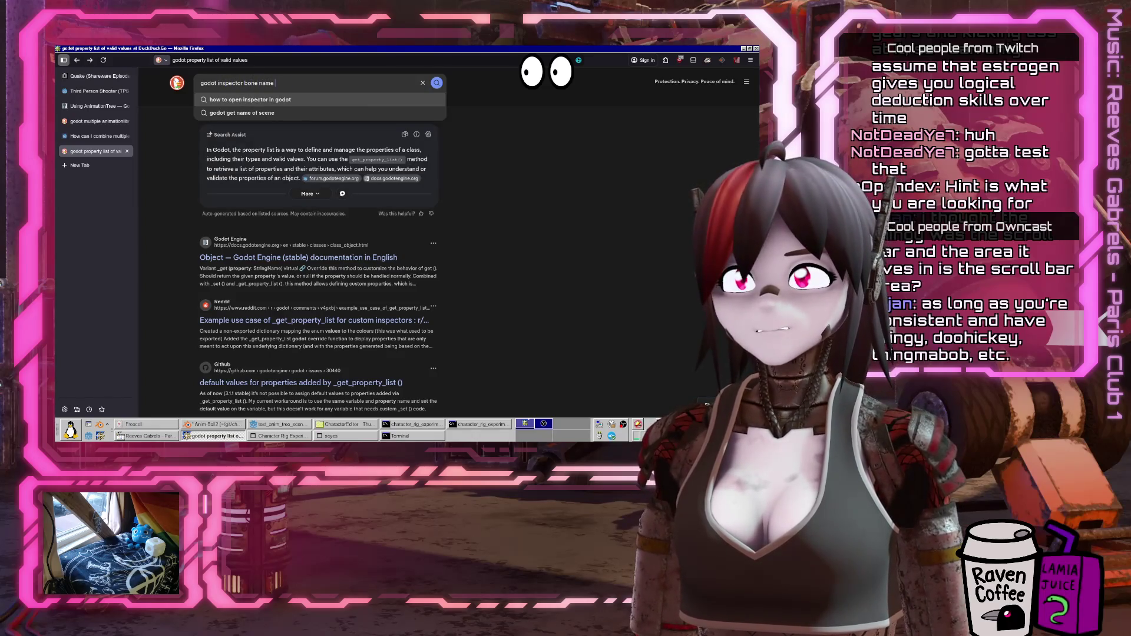
pyautogui.write('selection')
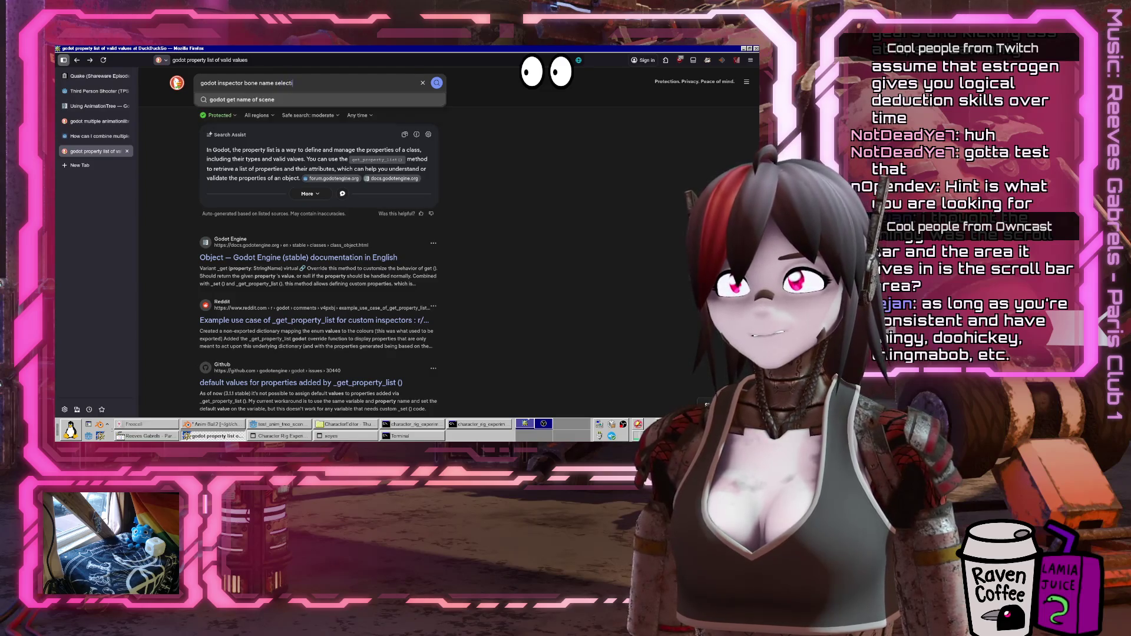
pyautogui.press('Return')
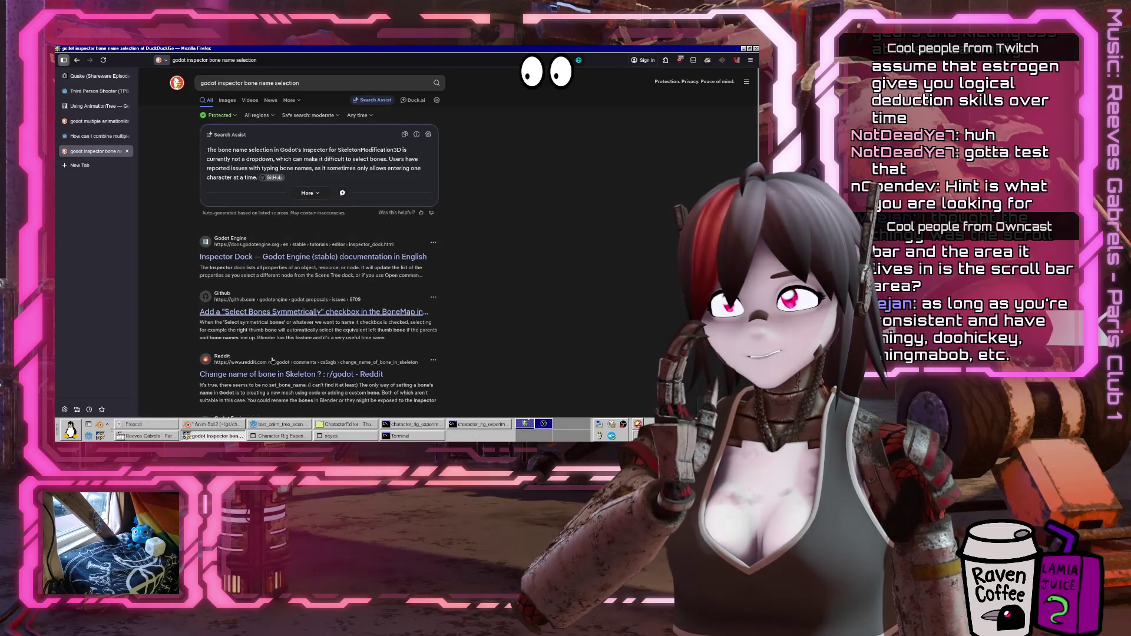
pyautogui.scroll(-3, 542, 299)
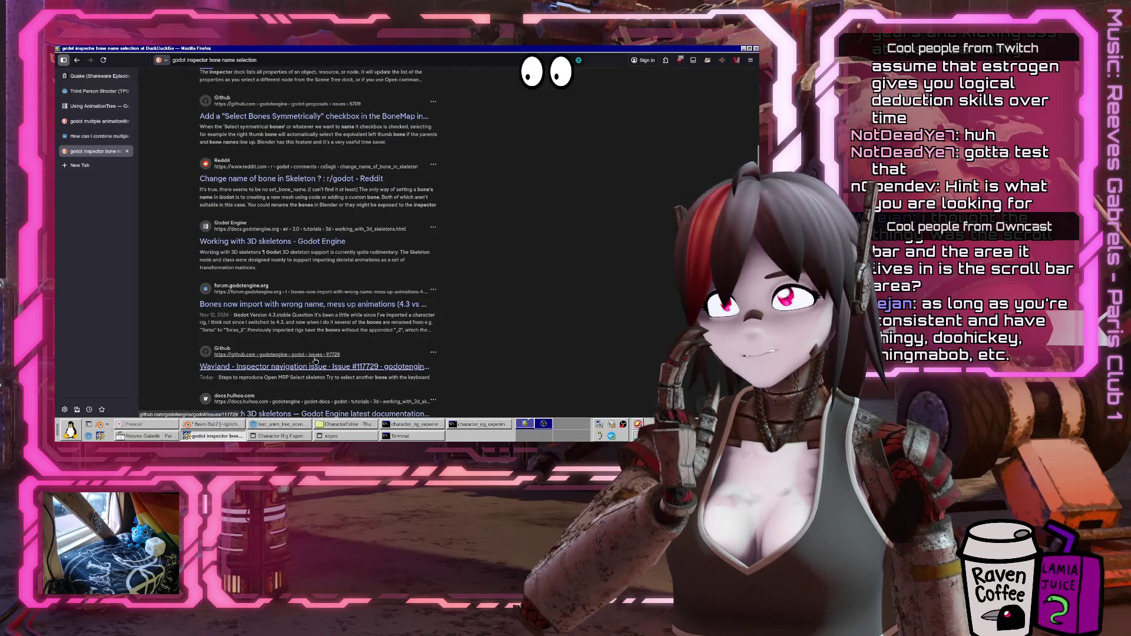
pyautogui.scroll(-2, 316, 355)
pyautogui.scroll(-2, 316, 356)
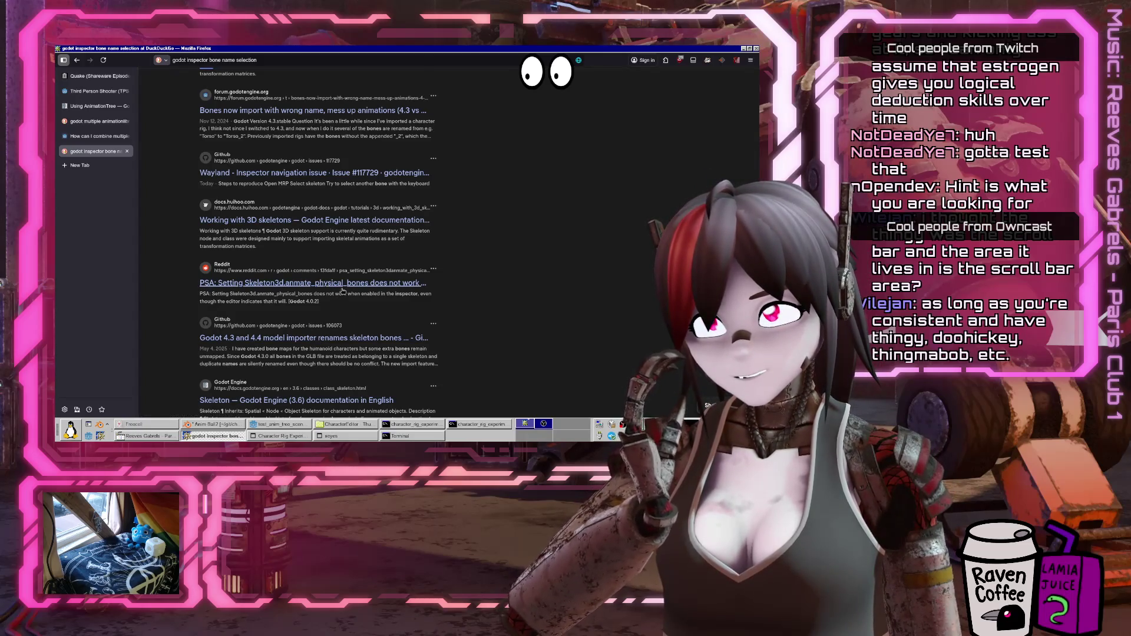
pyautogui.scroll(10, 342, 290)
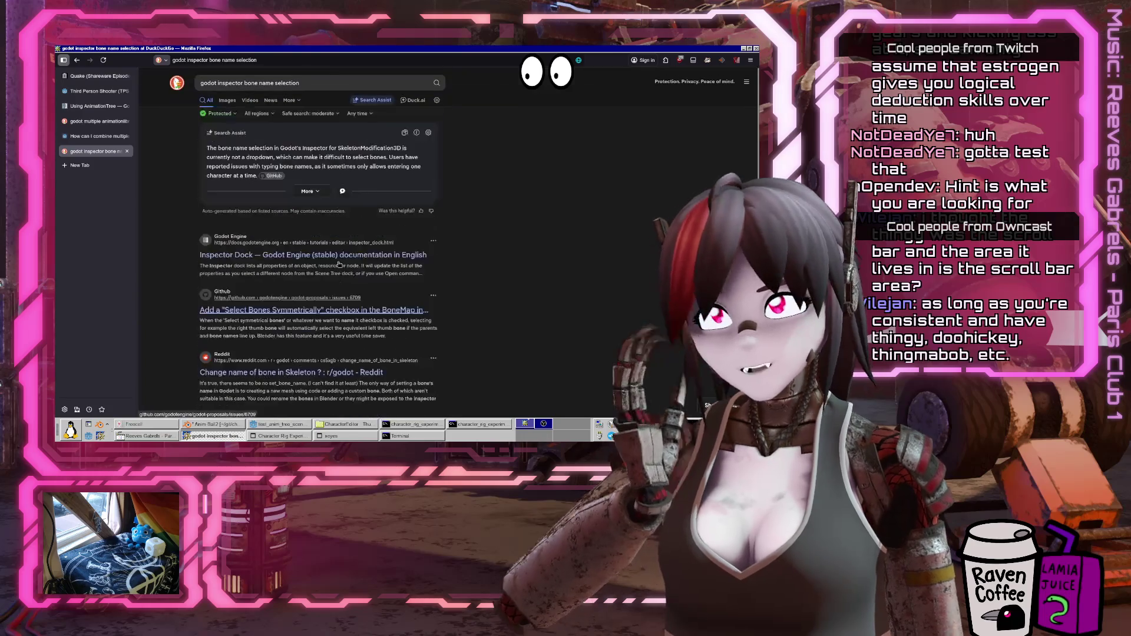
pyautogui.click(343, 258)
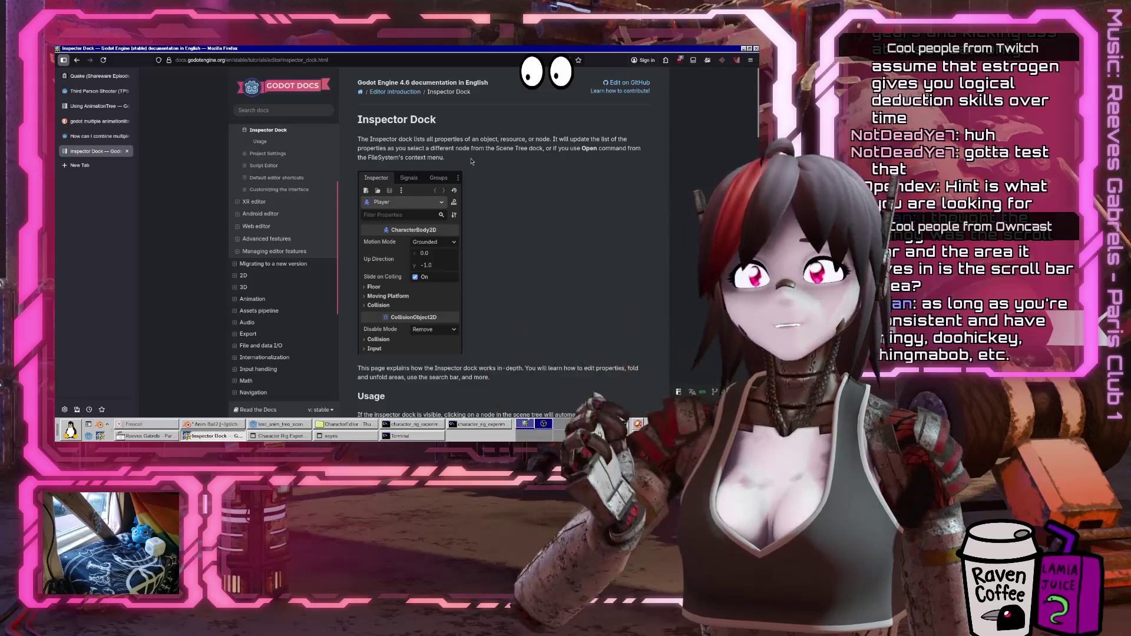
pyautogui.click(222, 439)
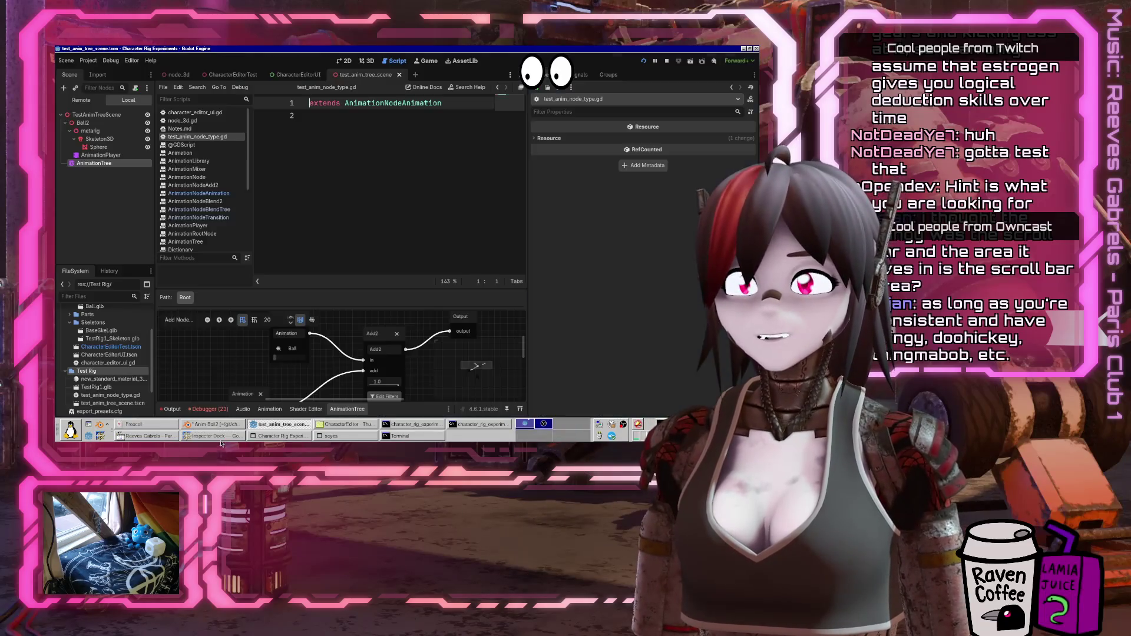
# Search Godot's built-in help for 'hint' and browse the PROPERTY_HINT constants.
pyautogui.click(465, 89)
pyautogui.write('hint')
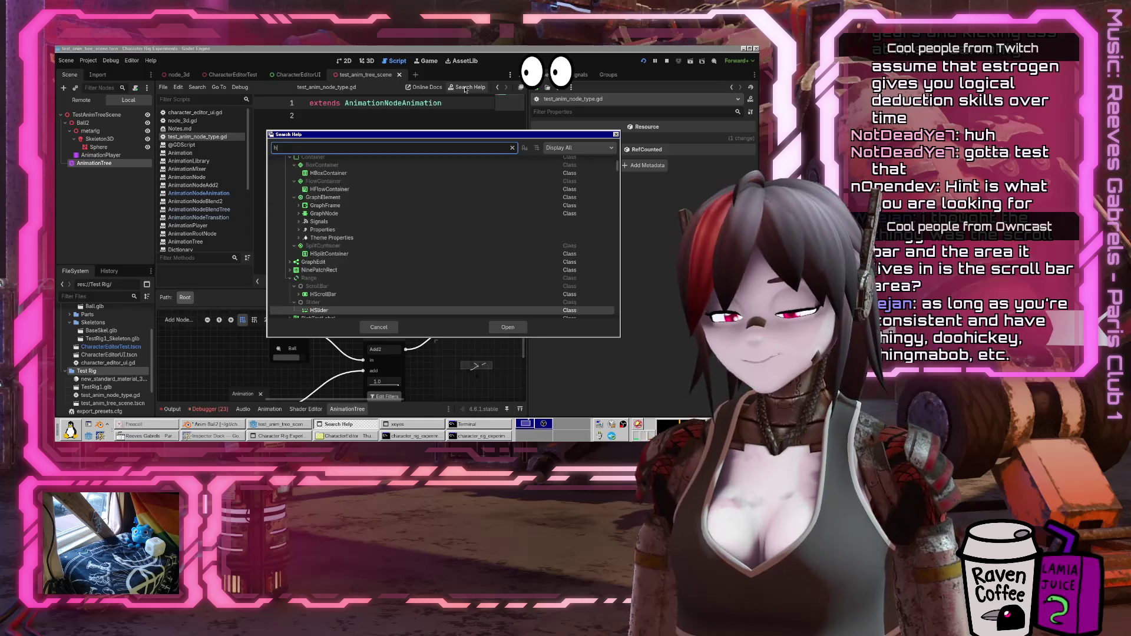
pyautogui.scroll(15, 543, 274)
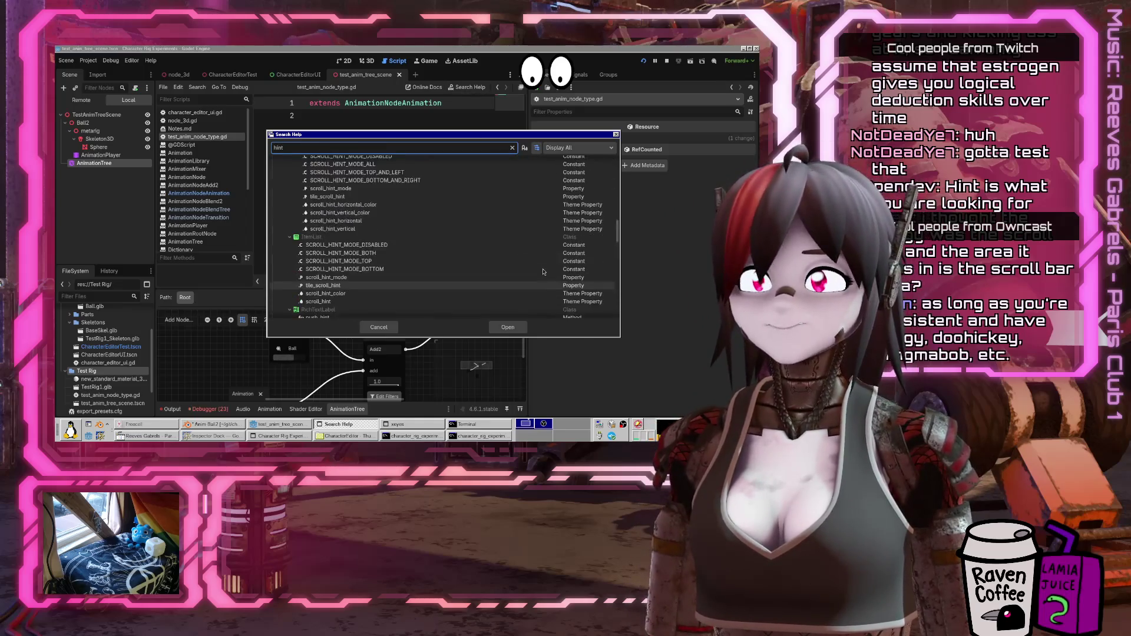
pyautogui.scroll(5, 543, 274)
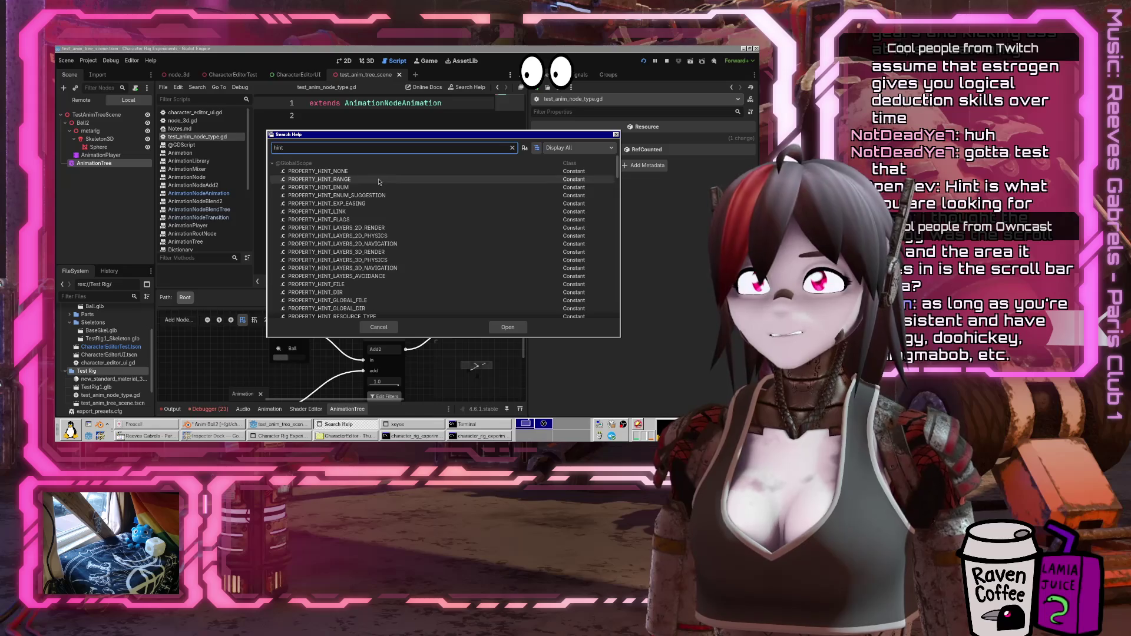
pyautogui.scroll(-5, 351, 288)
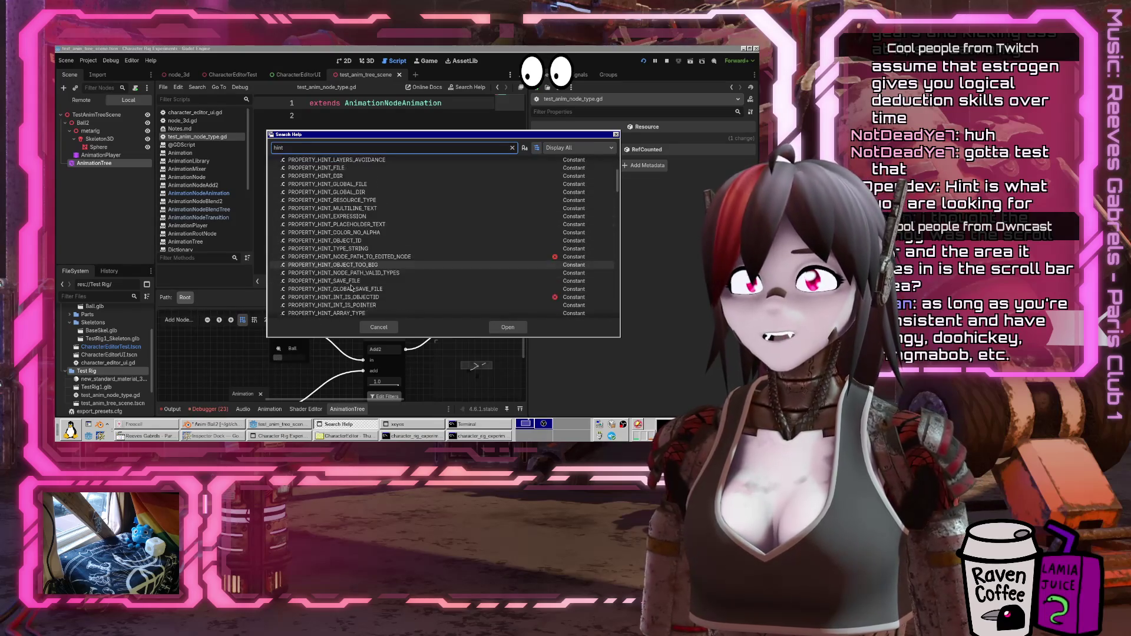
pyautogui.scroll(-6, 351, 287)
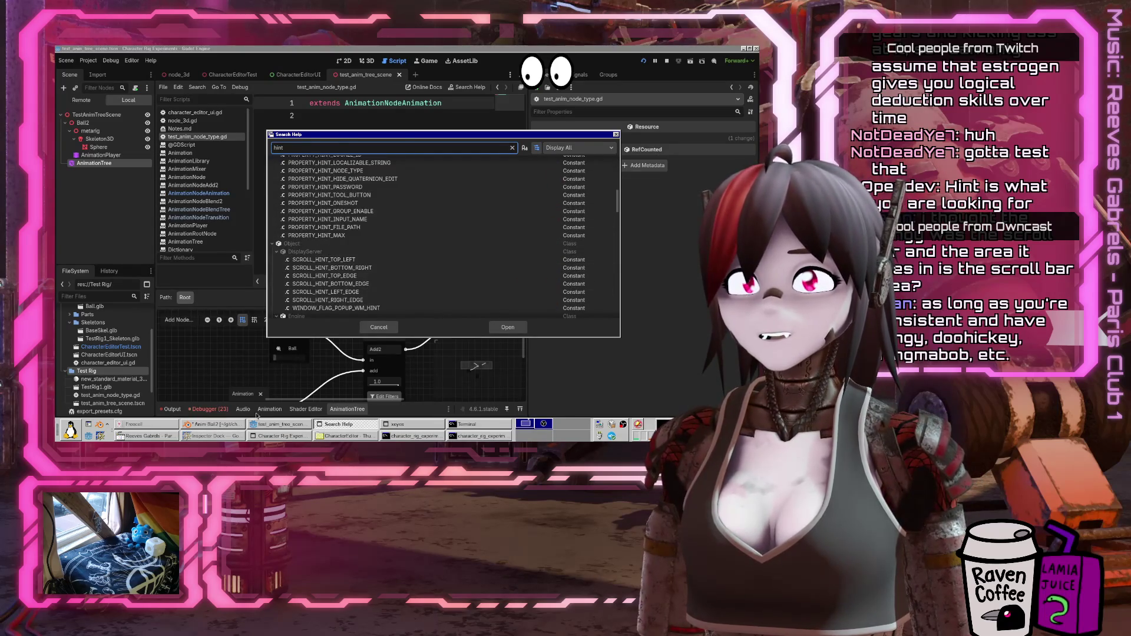
pyautogui.click(240, 434)
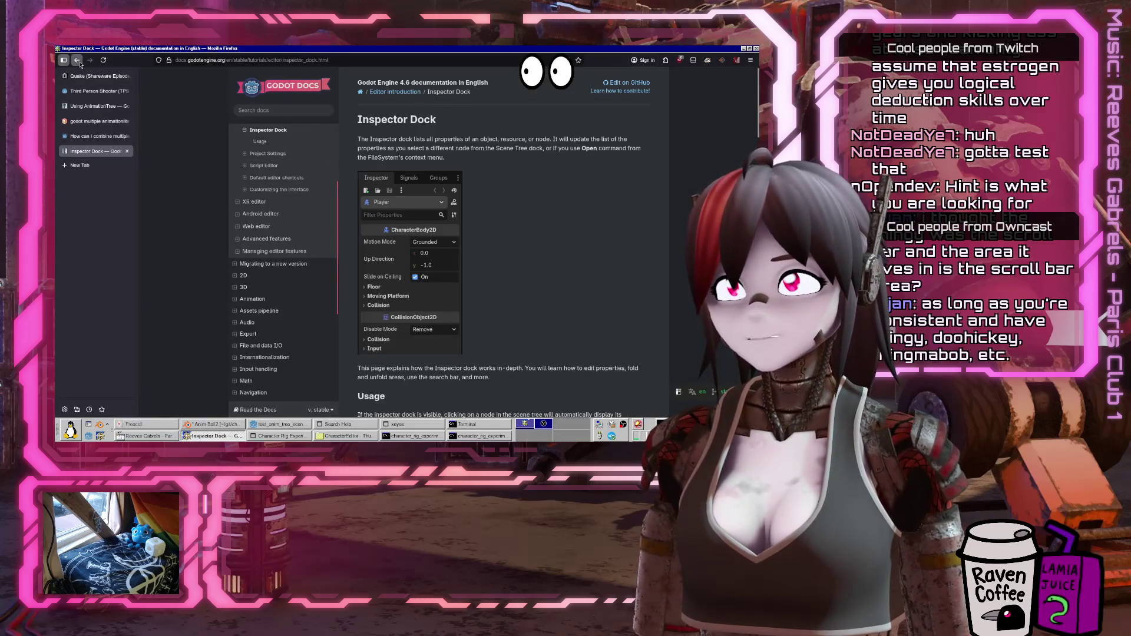
# Replace the search with 'godot bone hint' and run it.
pyautogui.click(77, 61)
pyautogui.click(365, 83)
pyautogui.hotkey('ctrl', 'BackSpace')
pyautogui.hotkey('ctrl', 'BackSpace')
pyautogui.hotkey('ctrl', 'BackSpace')
pyautogui.write('bone hint')
pyautogui.press('Return')
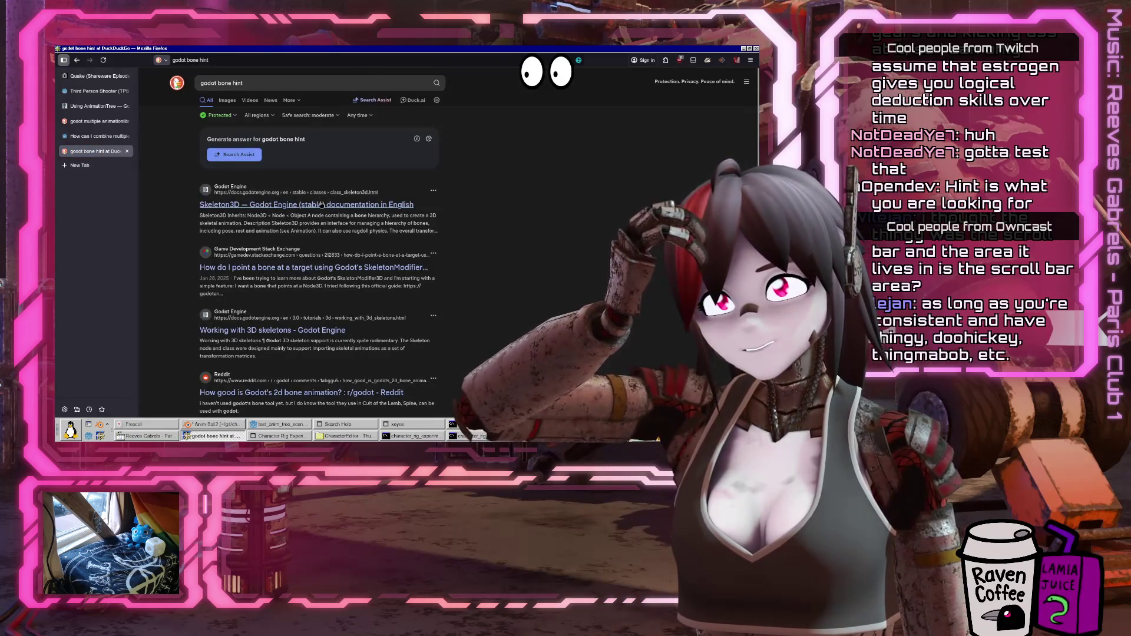
# Open the Skeleton3D docs in a new tab and find 'hint' on the page.
pyautogui.middleClick(321, 204)
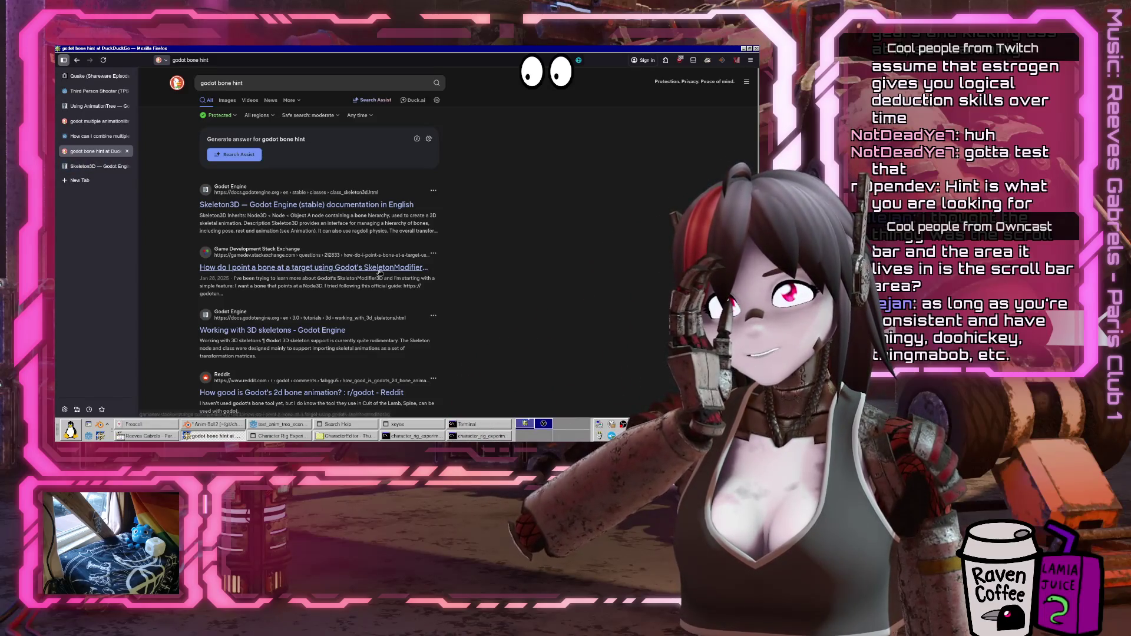
pyautogui.hotkey('ctrl', 'Tab')
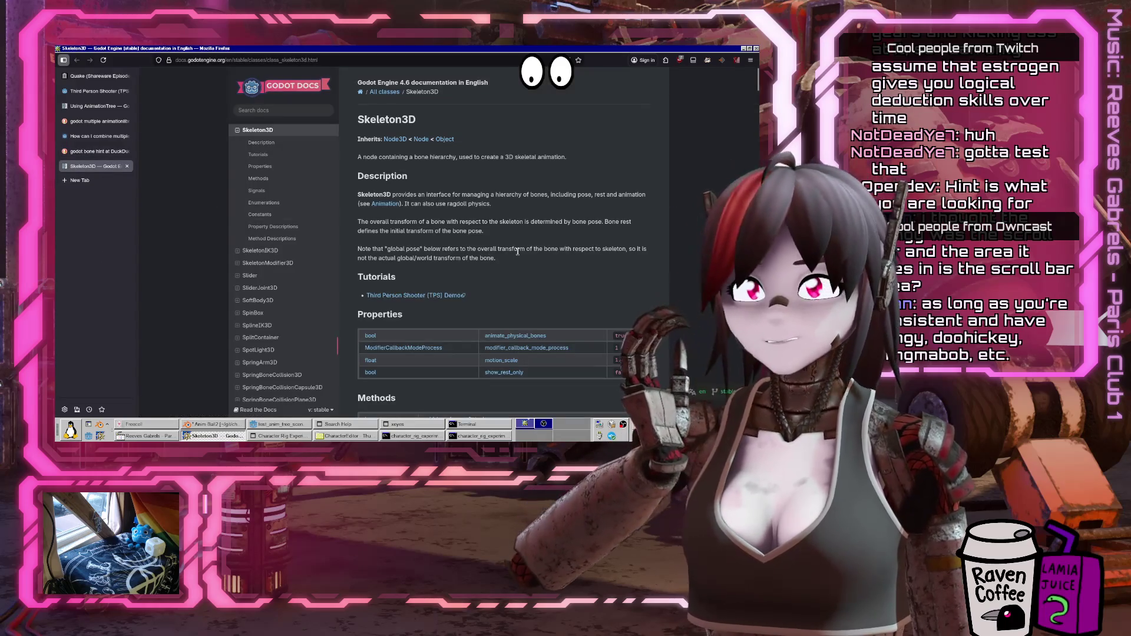
pyautogui.hotkey('ctrl', 'f')
pyautogui.write('hint')
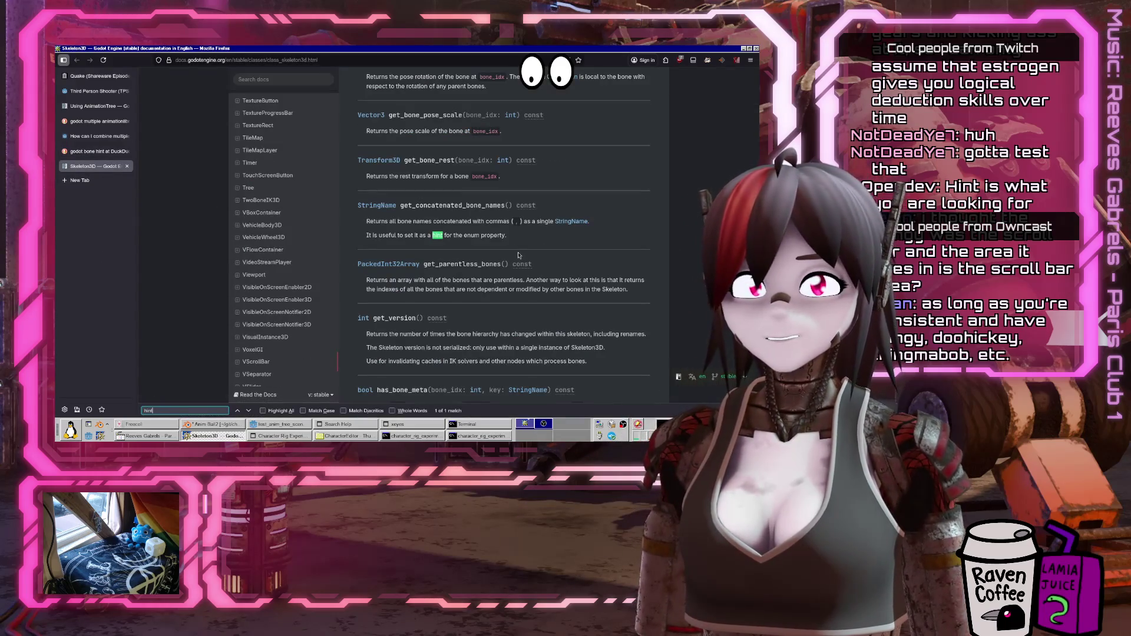
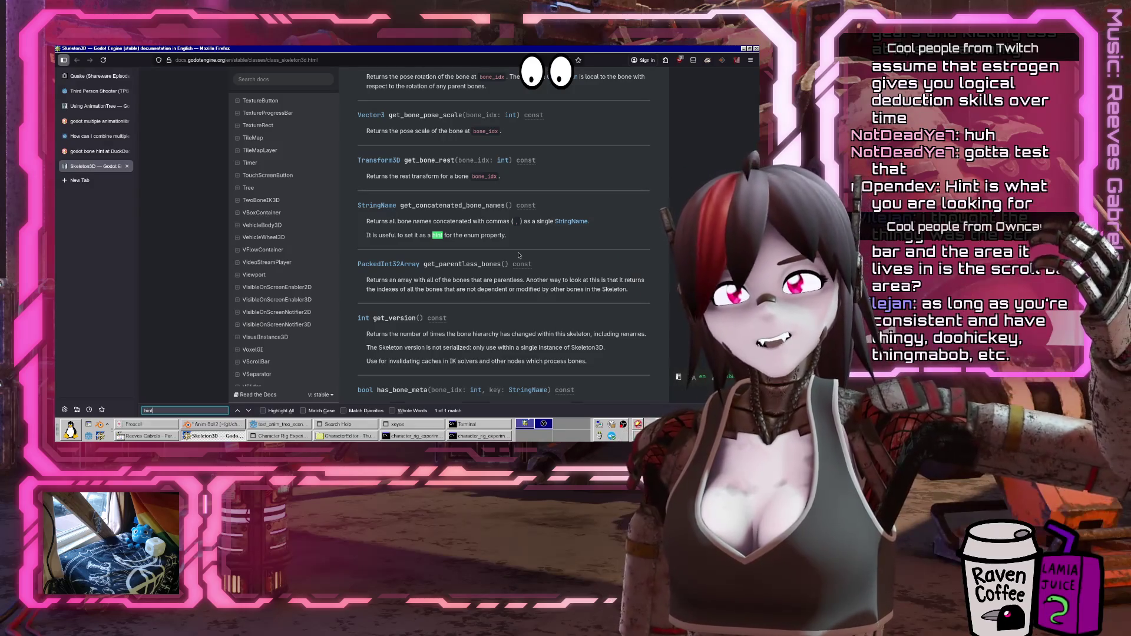
# Jump to the next 'hint' match and search the Godot docs for 'hint'.
pyautogui.click(249, 410)
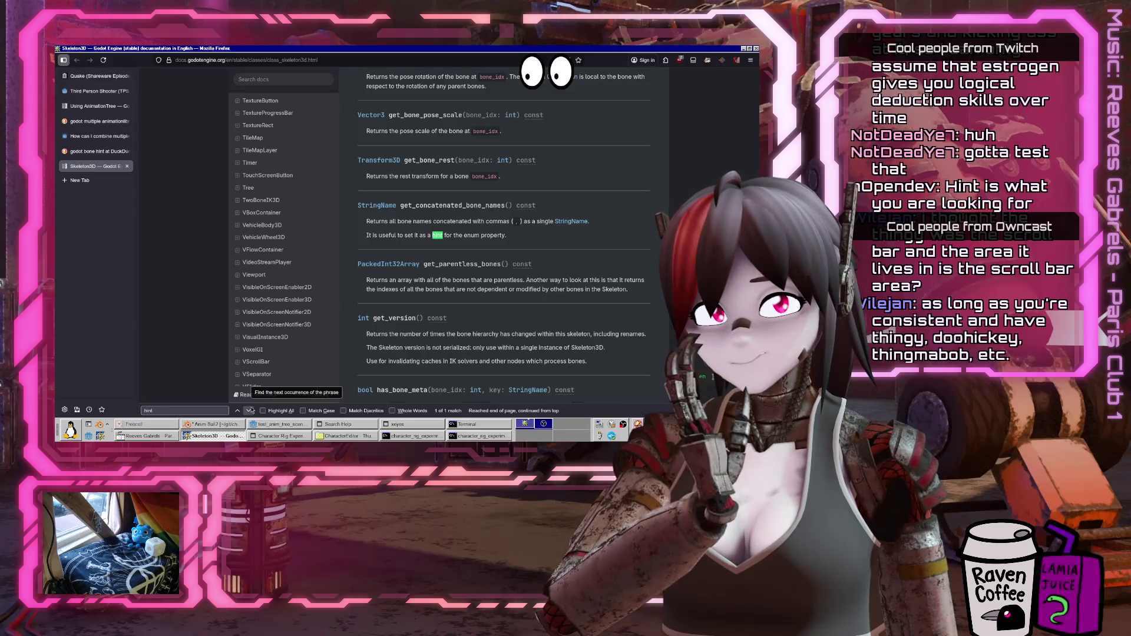
pyautogui.click(276, 81)
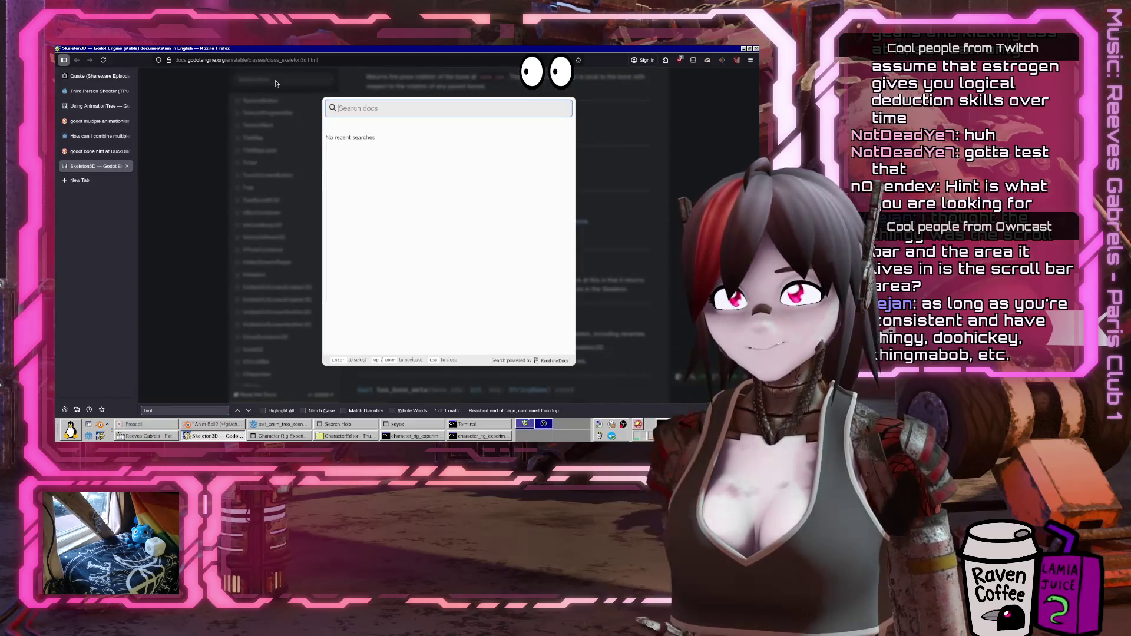
pyautogui.write('hint')
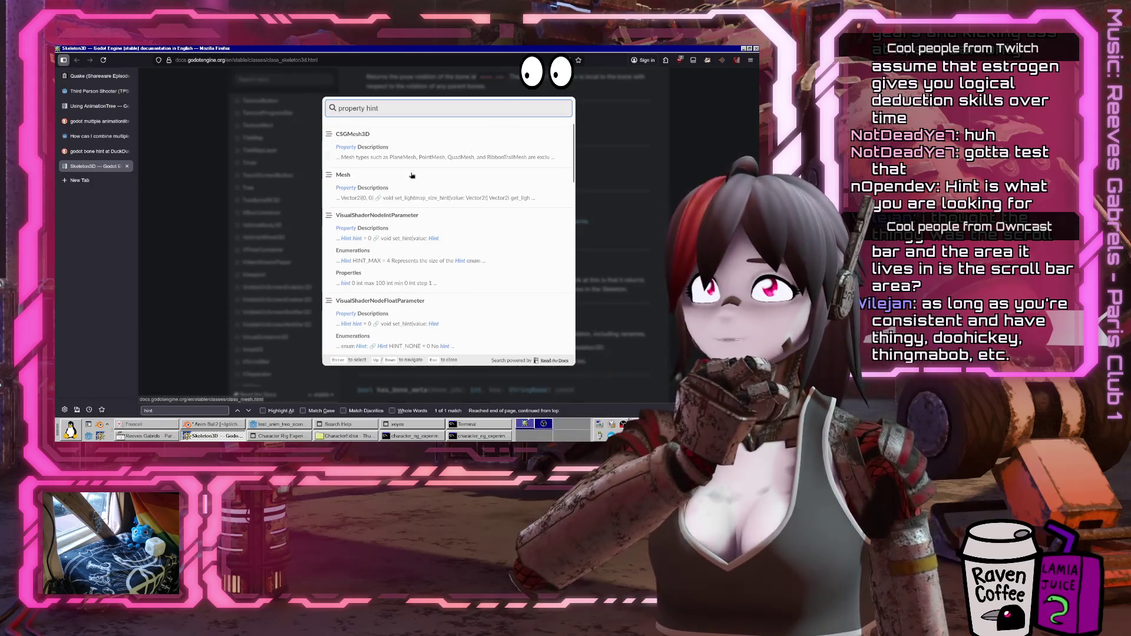
# Dismiss the docs search results and begin a 'godot property hint' web search in a new tab.
pyautogui.click(184, 274)
pyautogui.hotkey('ctrl', 't')
pyautogui.write('gogol')
pyautogui.write('dot property hi')
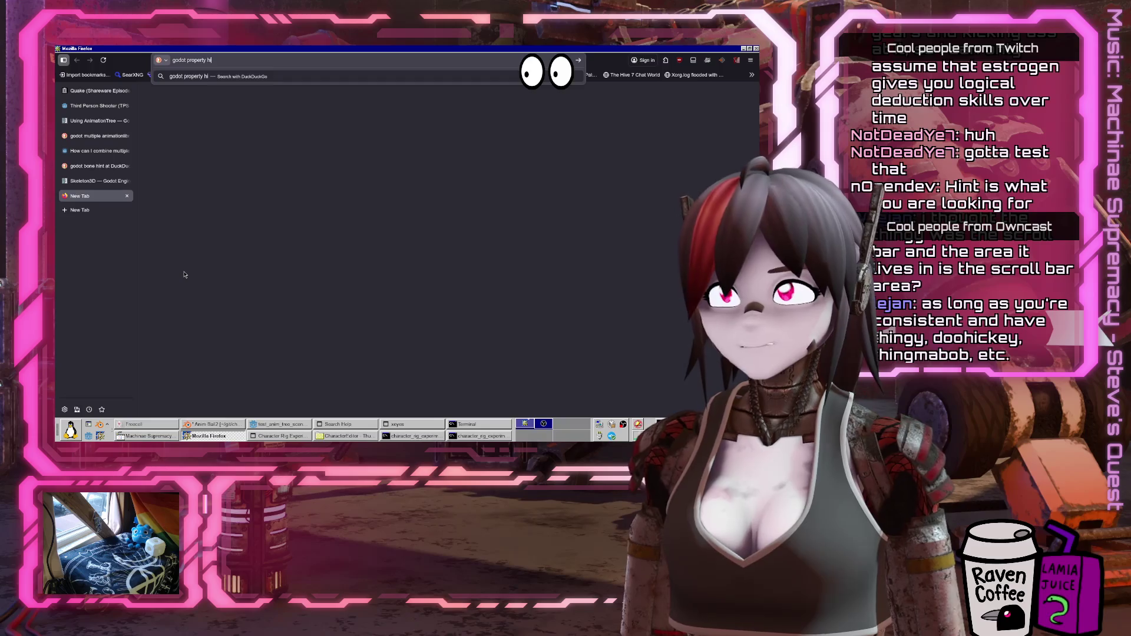
pyautogui.write('nt')
# Run the web search, open the GDScript exported properties page and find 'hint' on it.
pyautogui.press('Return')
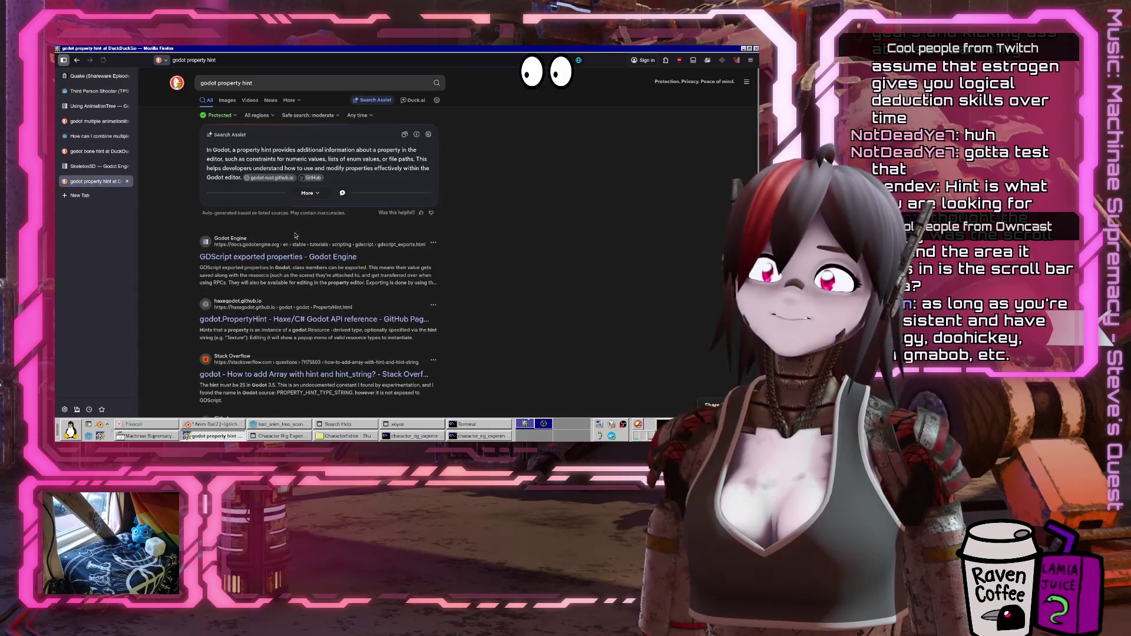
pyautogui.click(280, 257)
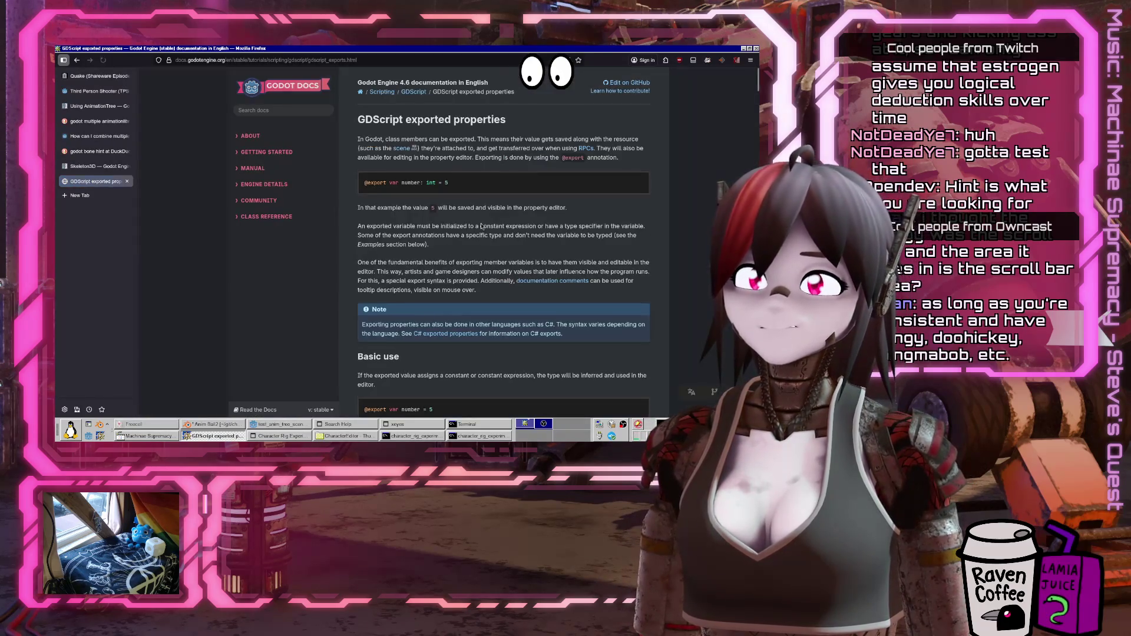
pyautogui.hotkey('ctrl', 'f')
pyautogui.write('hint')
# Step through the 'hint' matches down the page, past the Exporting enums section.
pyautogui.press('Return')
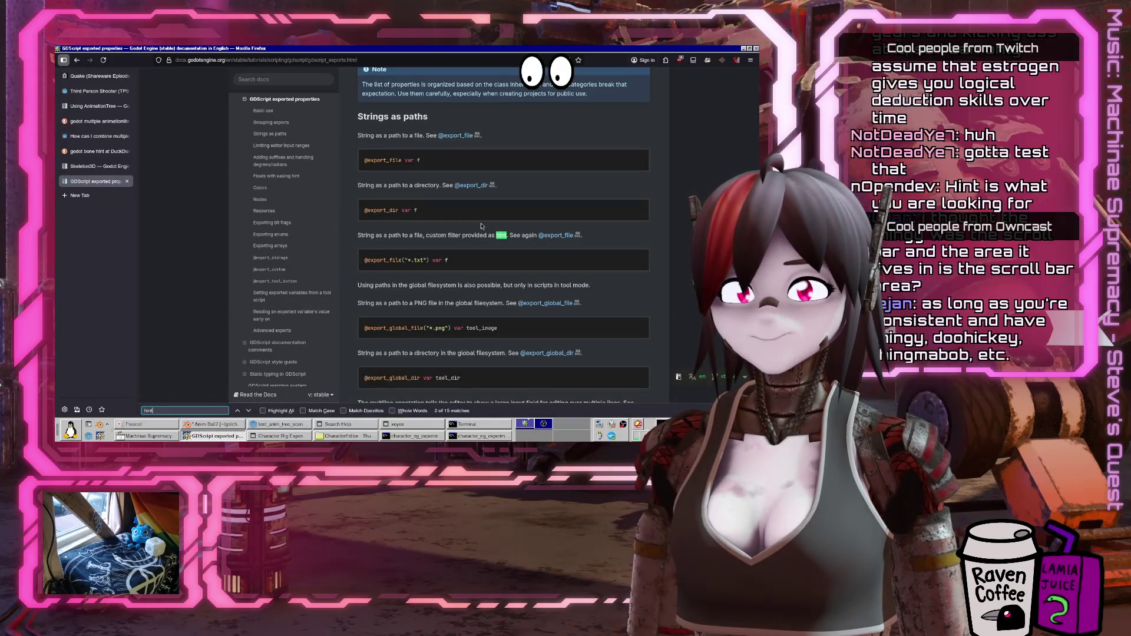
pyautogui.press('Return')
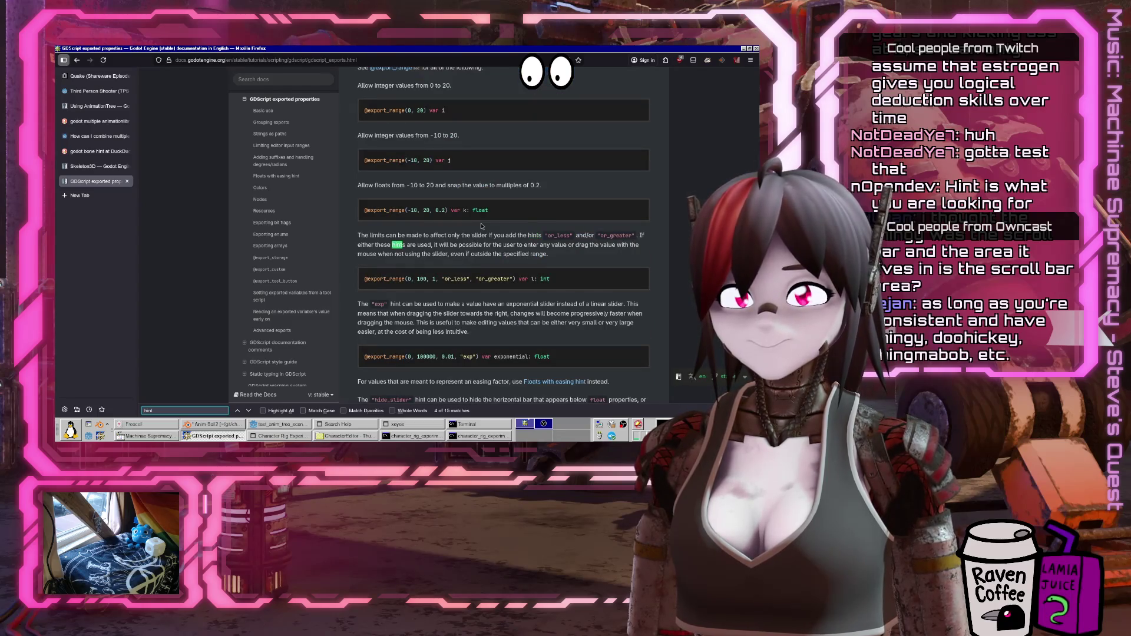
pyautogui.press('Return')
pyautogui.press('Return')
pyautogui.press('Return')
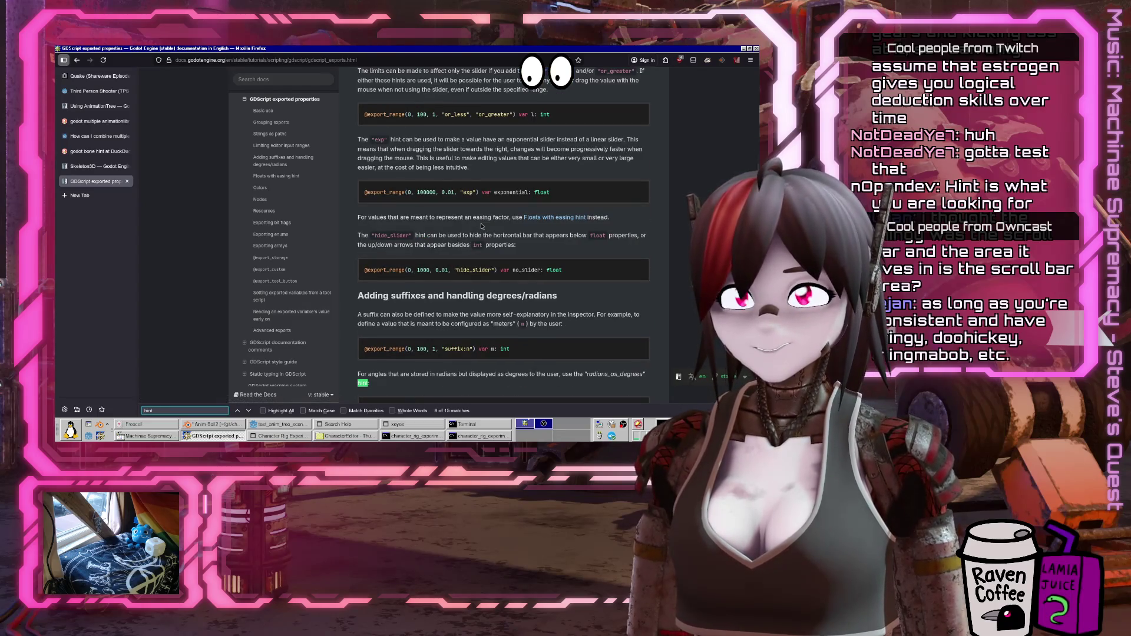
pyautogui.press('Return')
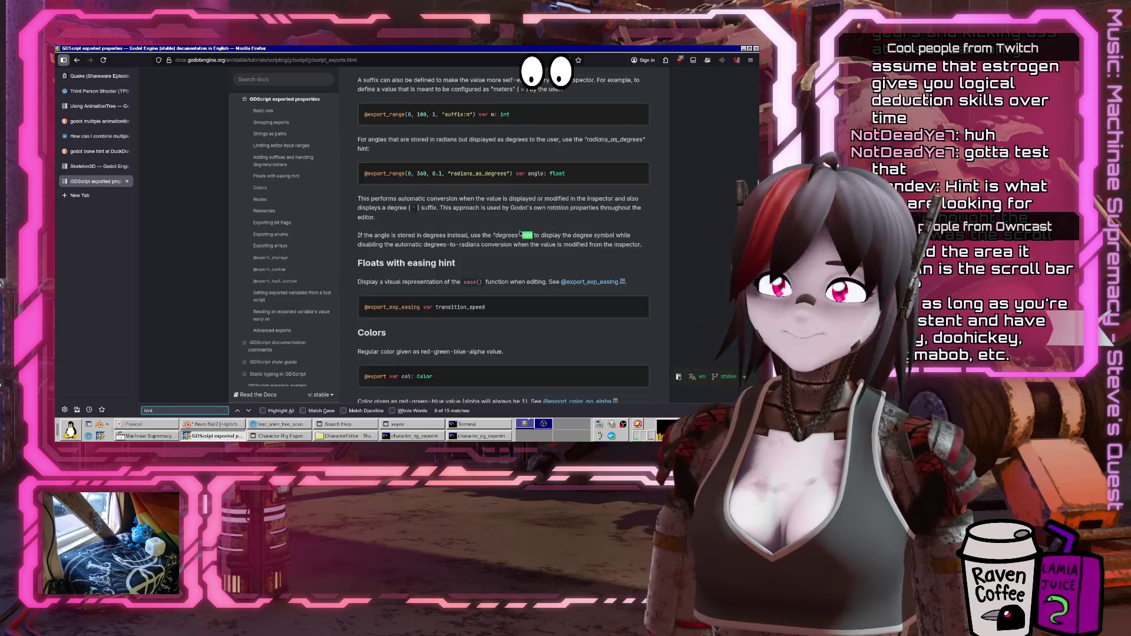
pyautogui.press('Return')
pyautogui.press('Return')
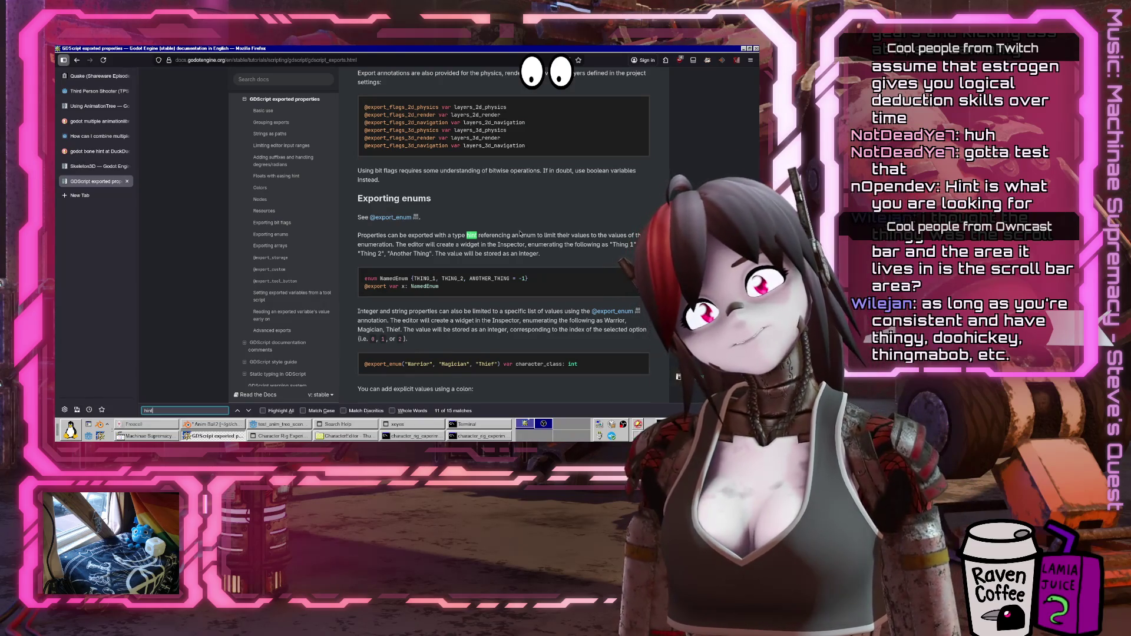
pyautogui.press('Return')
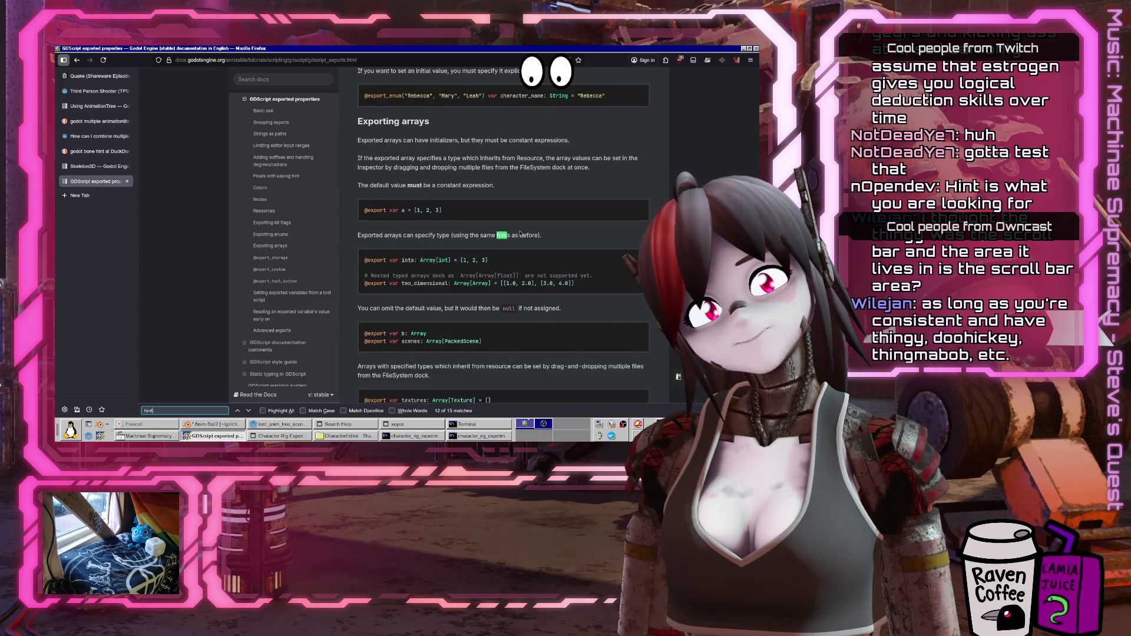
pyautogui.press('Return')
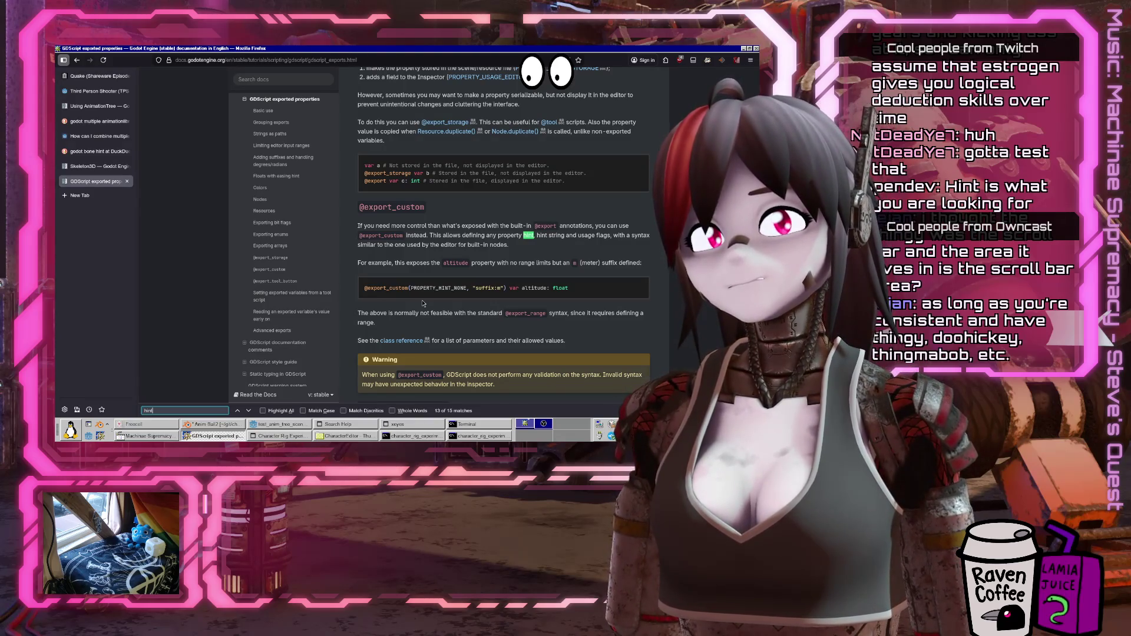
# Cycle through the remaining 'hint' matches, then start a 'godot bone name' search in a new tab.
pyautogui.click(250, 411)
pyautogui.click(250, 410)
pyautogui.click(250, 411)
pyautogui.click(250, 411)
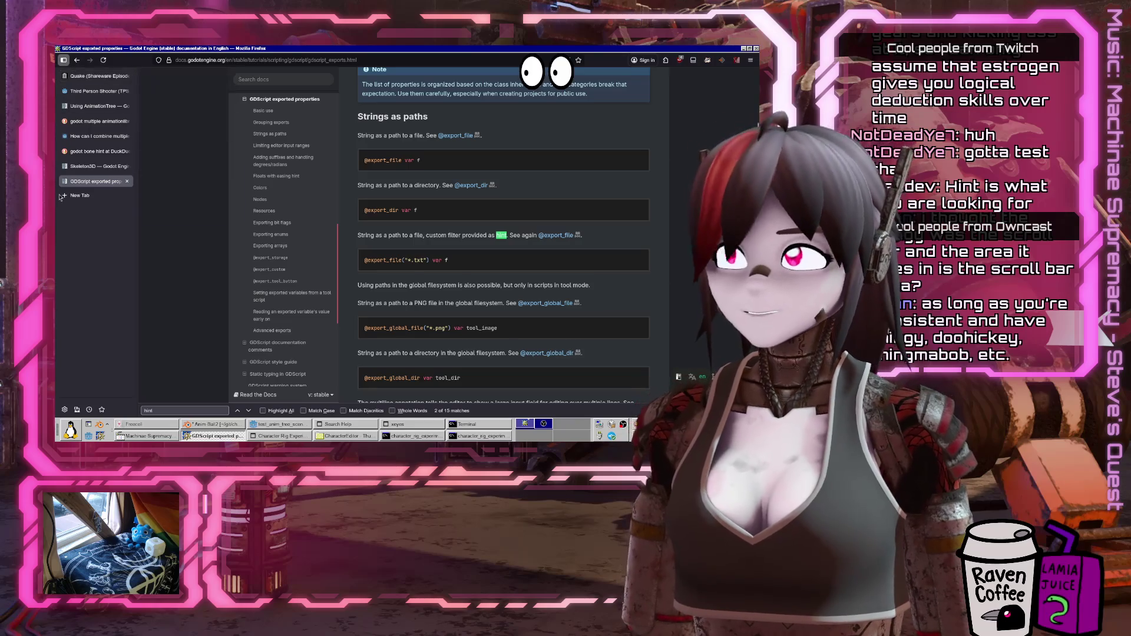
pyautogui.hotkey('ctrl', 't')
pyautogui.write('godot bon')
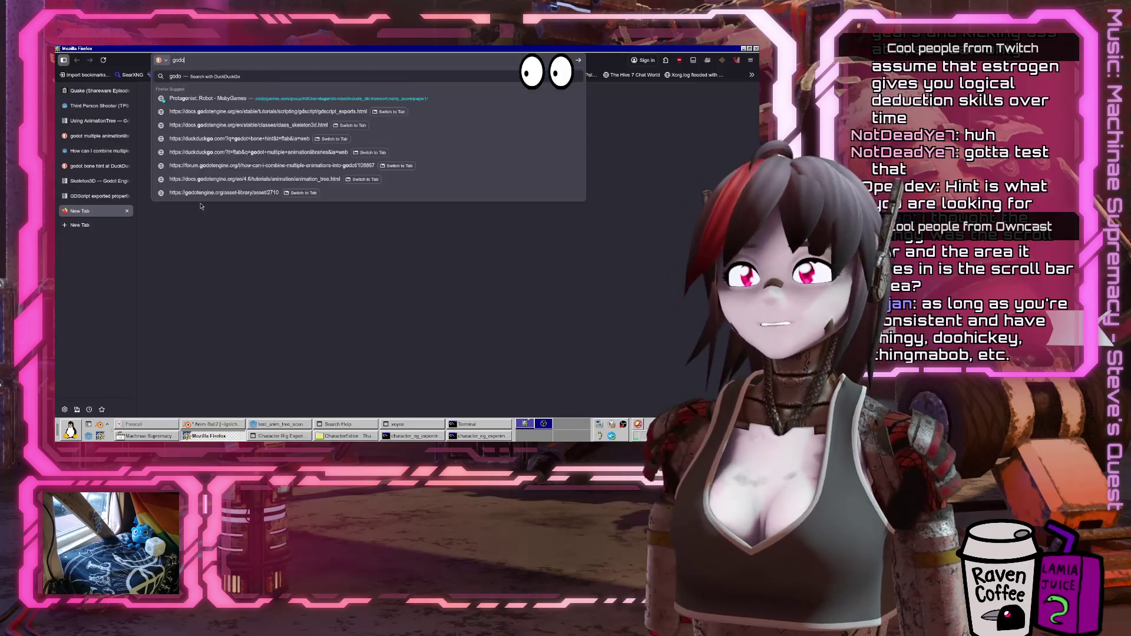
pyautogui.write('e name hint')
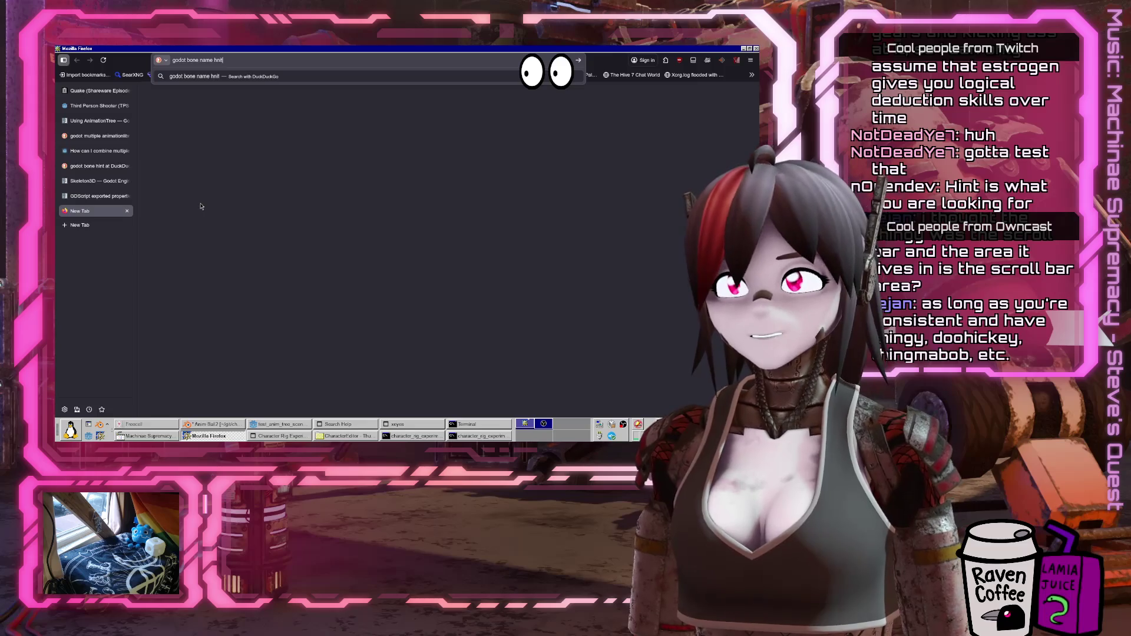
# Search 'godot bone name hint', close the GitHub page-not-found tab, and view the Reddit bone look-at thread.
pyautogui.press('Return')
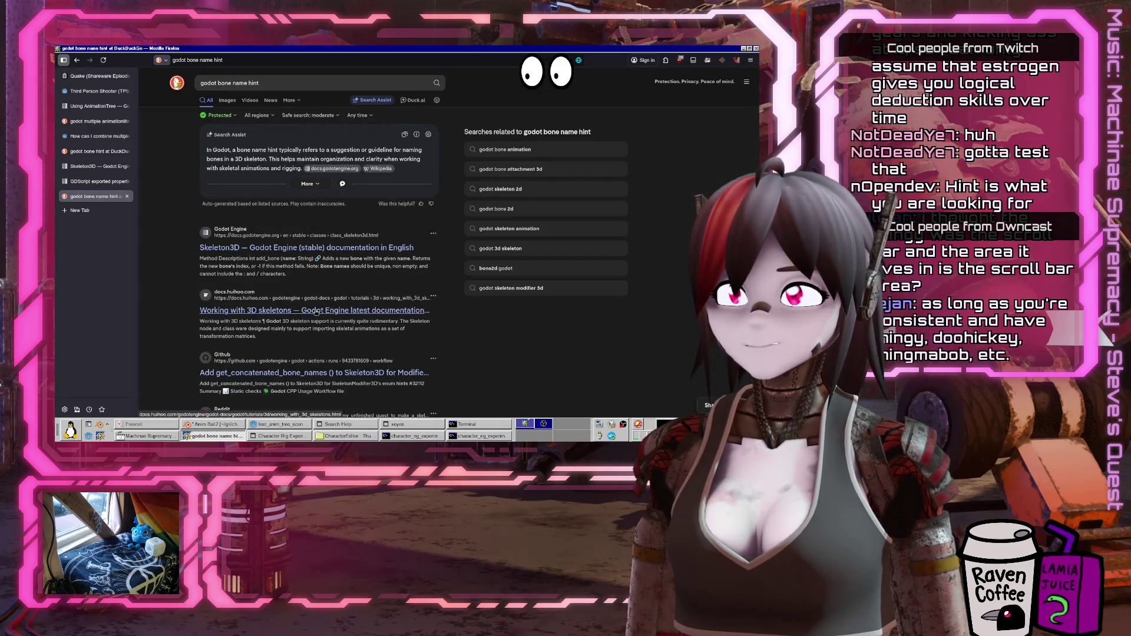
pyautogui.scroll(-3, 330, 283)
pyautogui.middleClick(334, 277)
pyautogui.click(104, 213)
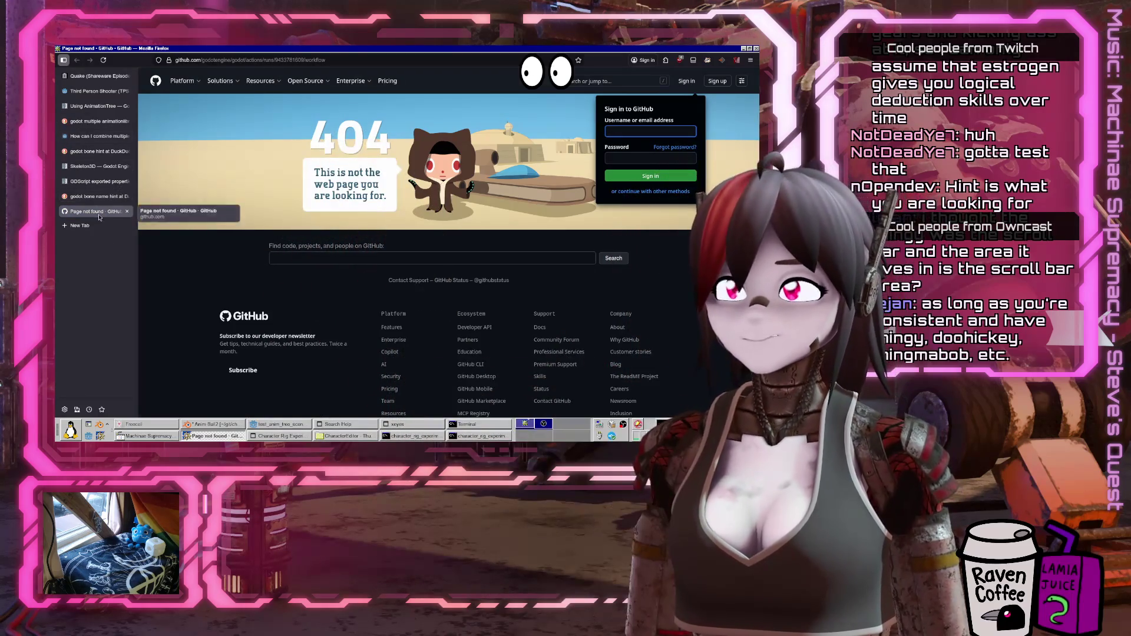
pyautogui.hotkey('ctrl', 'w')
pyautogui.scroll(-1, 350, 267)
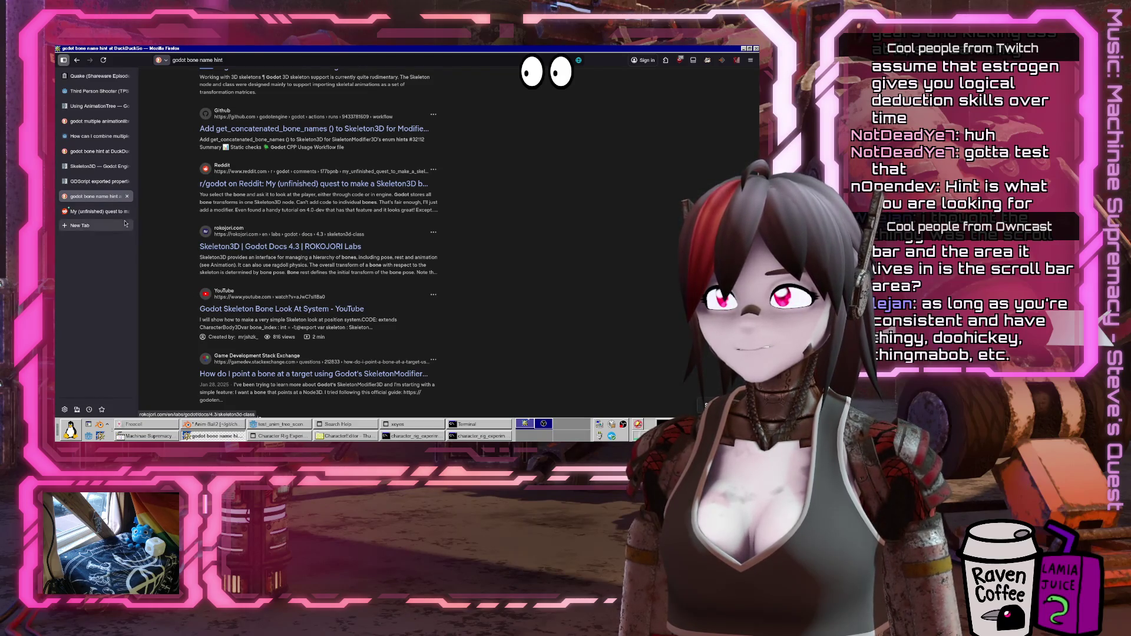
pyautogui.click(108, 214)
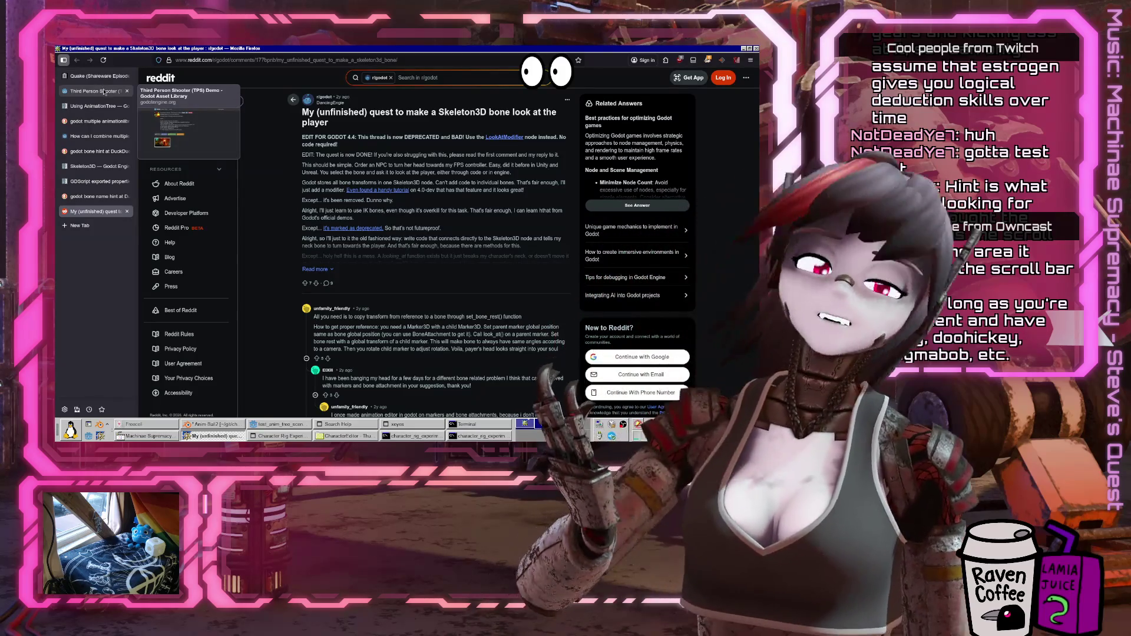
# Refine the query to 'godot bone name hint inspector' and open the godot_extra_property_hints repository.
pyautogui.click(97, 197)
pyautogui.scroll(5, 288, 236)
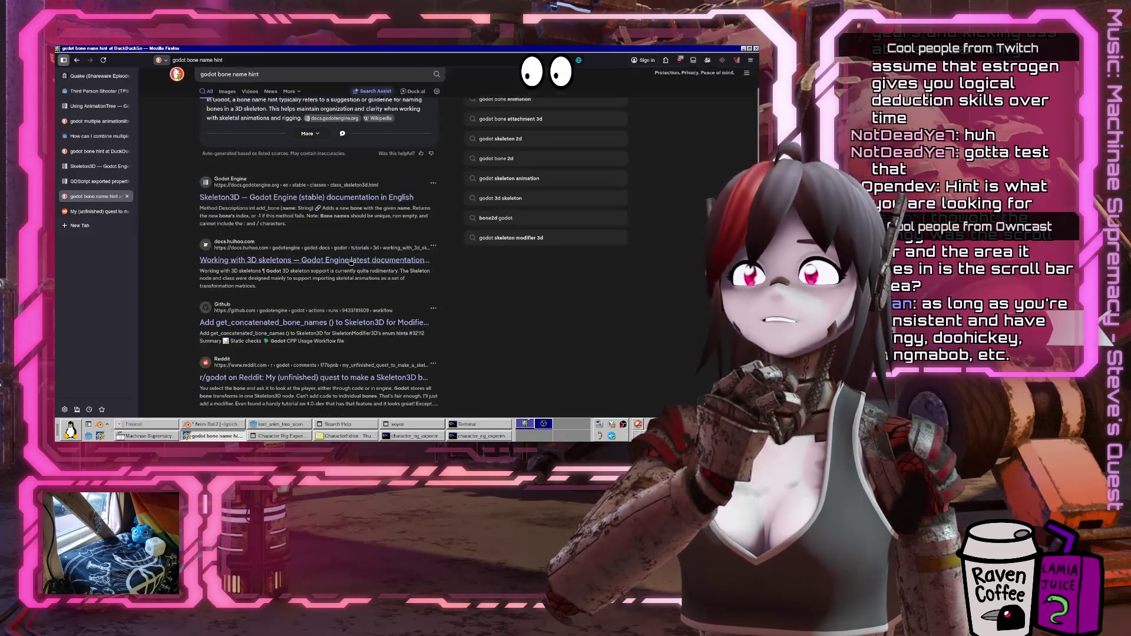
pyautogui.click(288, 88)
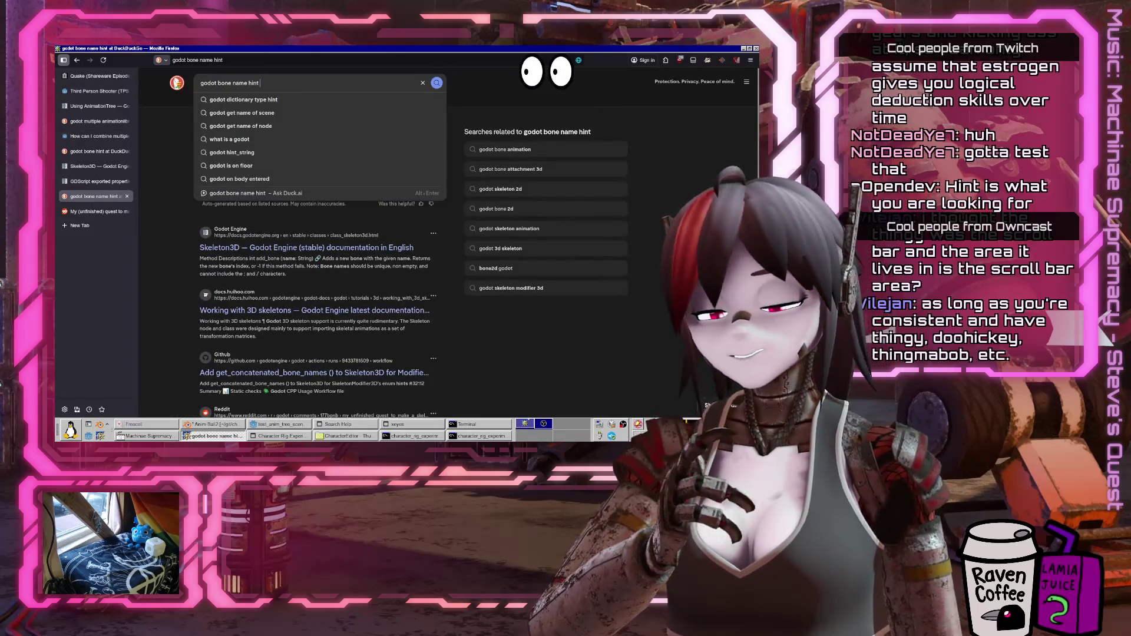
pyautogui.write('inspector')
pyautogui.press('Return')
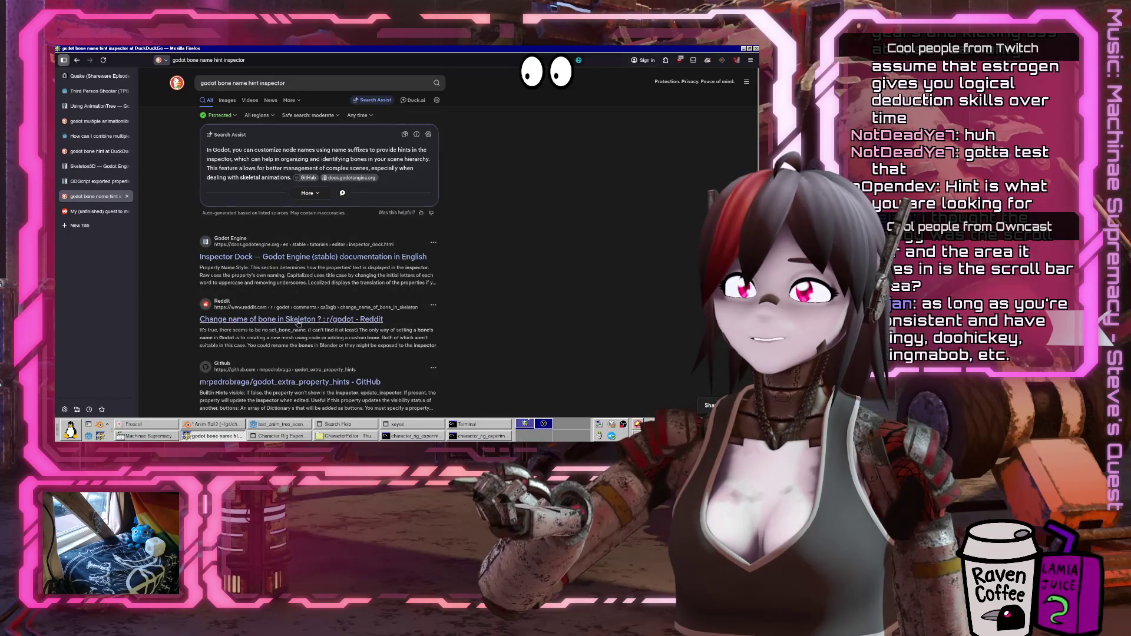
pyautogui.scroll(-3, 299, 321)
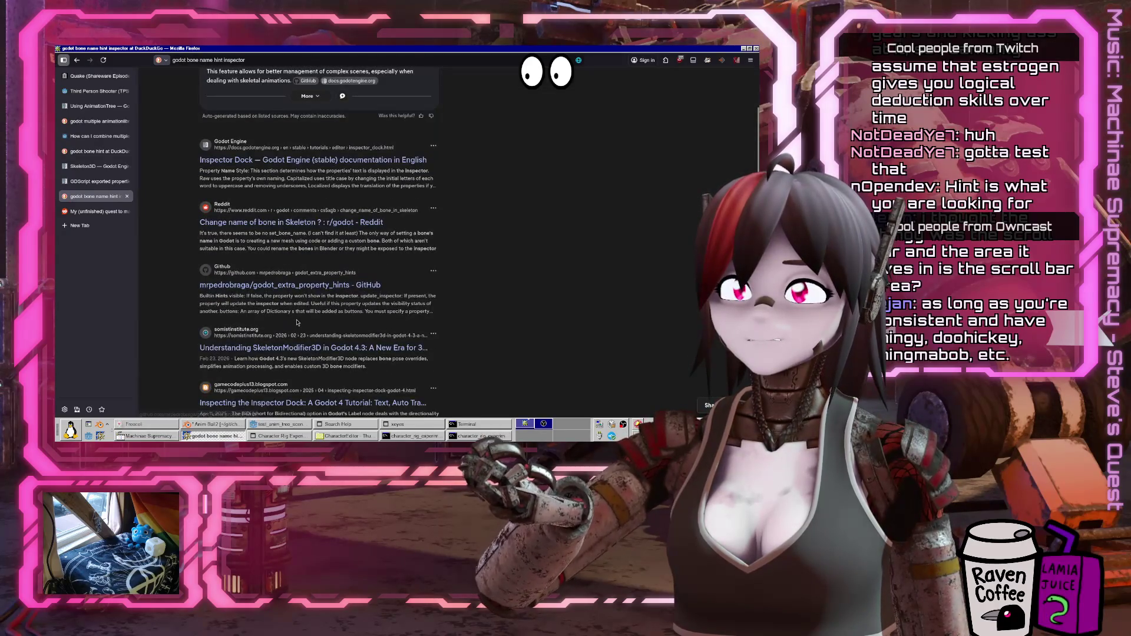
pyautogui.click(313, 290)
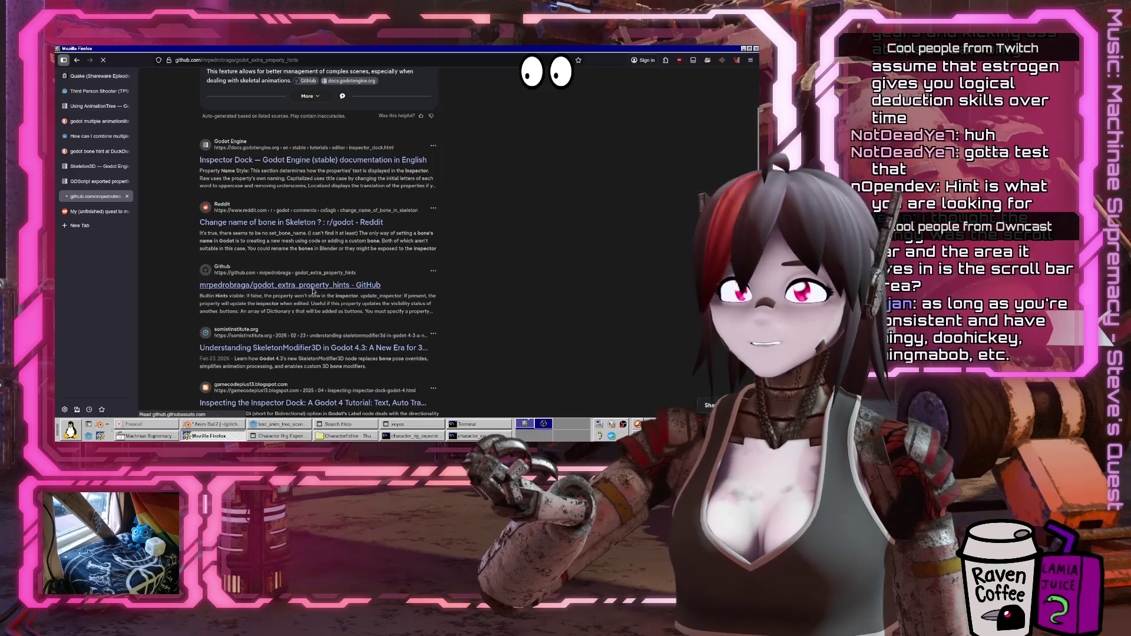
# Scroll the godot_extra_property_hints README past Builtin Hints down to the Tips section.
pyautogui.scroll(-5, 464, 287)
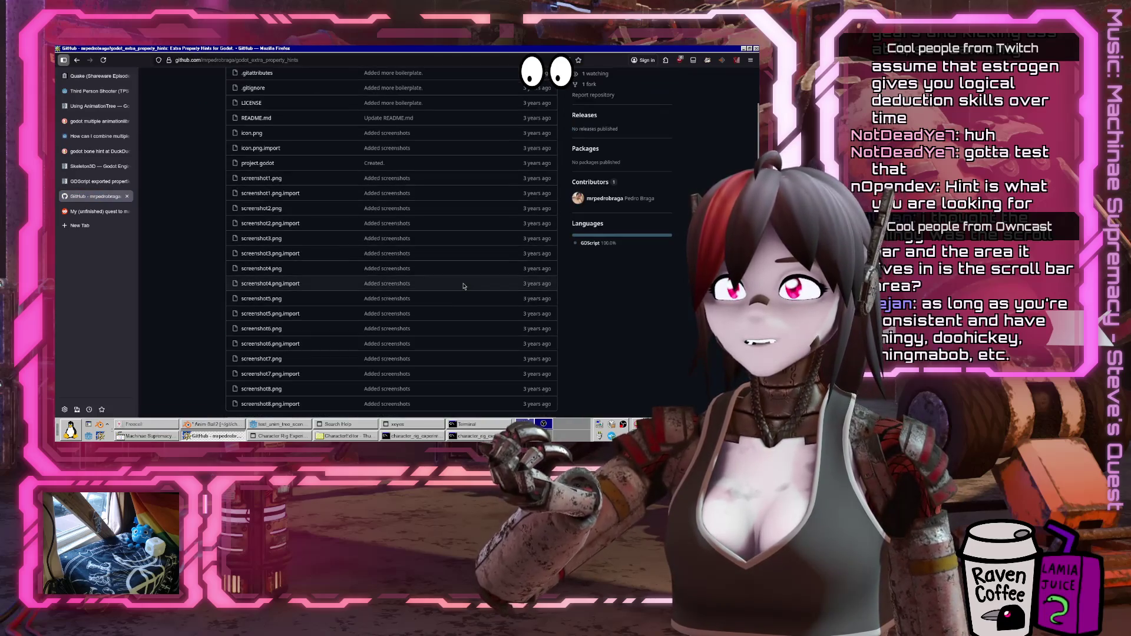
pyautogui.scroll(-9, 464, 286)
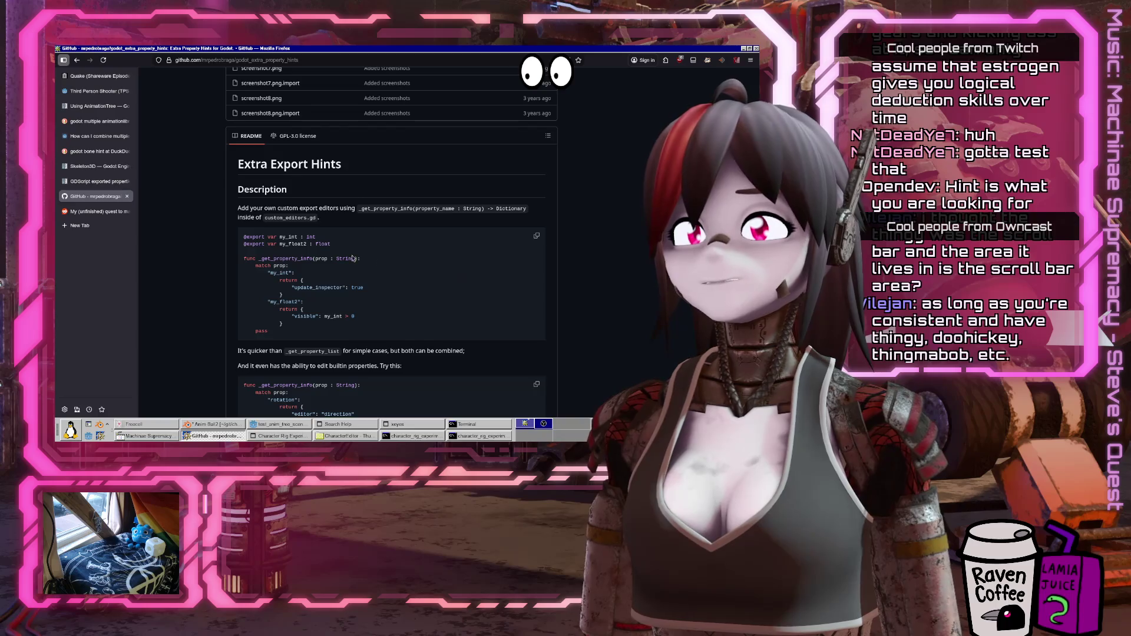
pyautogui.scroll(-3, 386, 300)
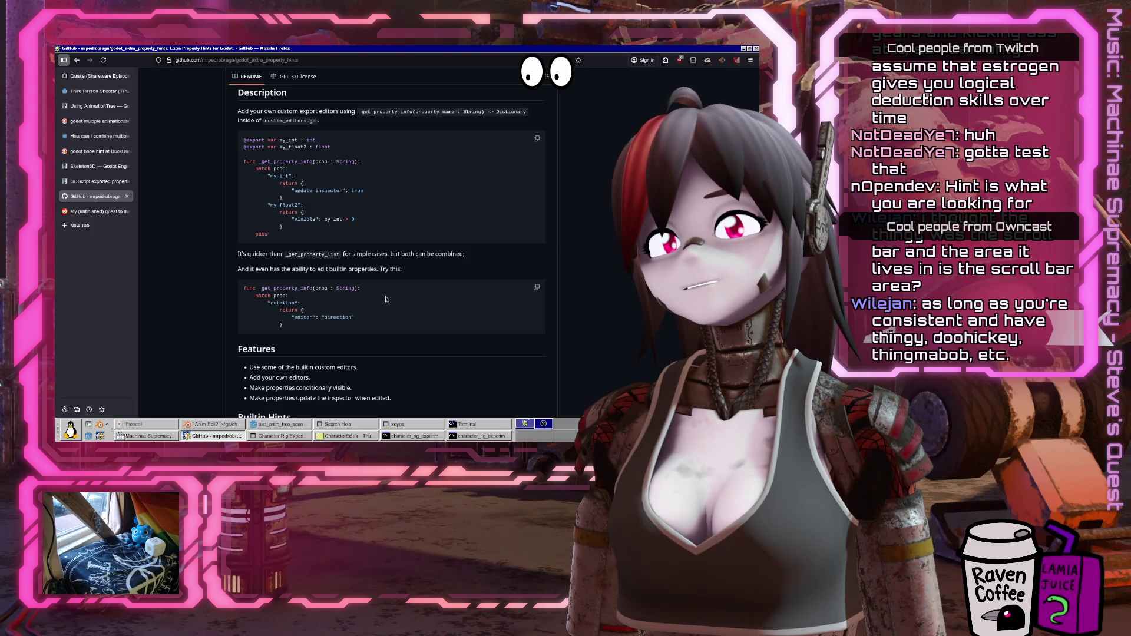
pyautogui.scroll(-3, 386, 300)
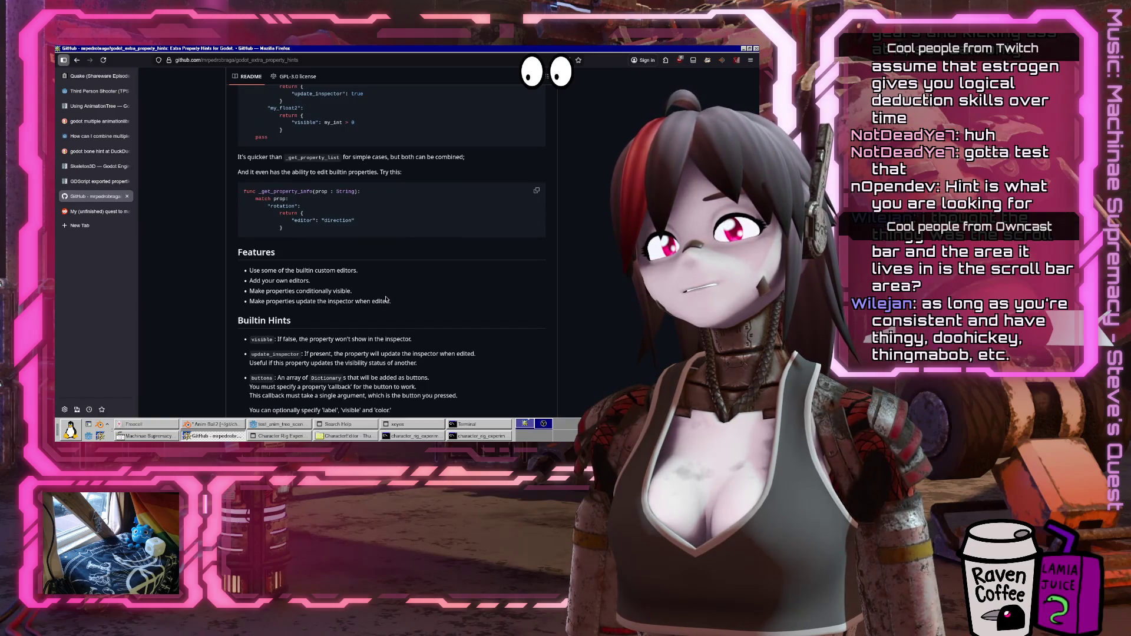
pyautogui.scroll(-2, 386, 300)
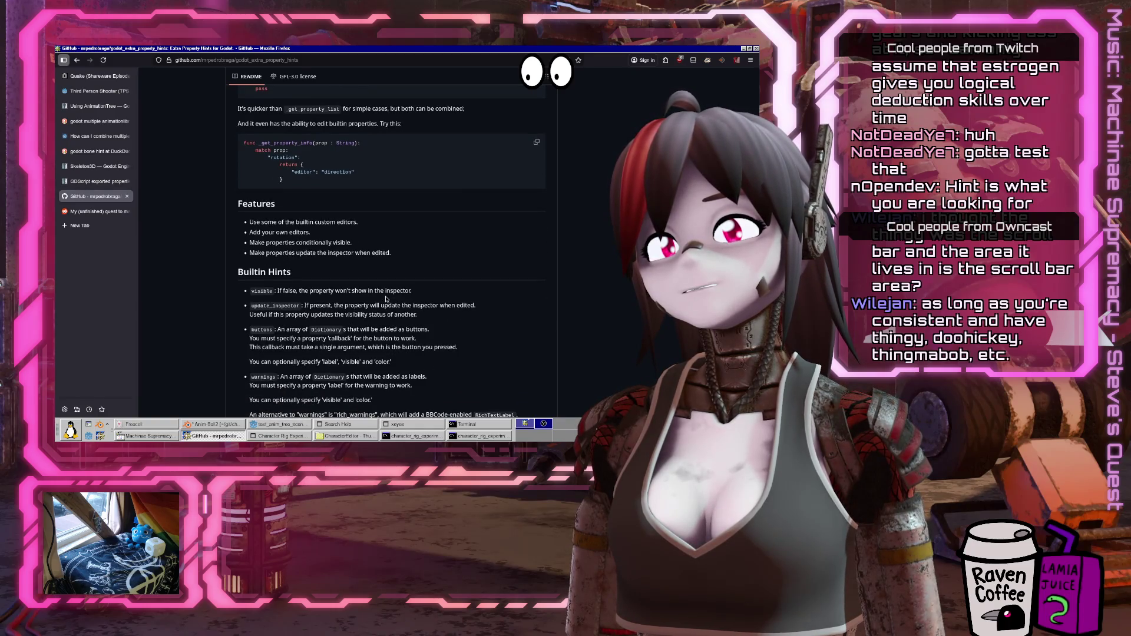
pyautogui.scroll(-12, 386, 300)
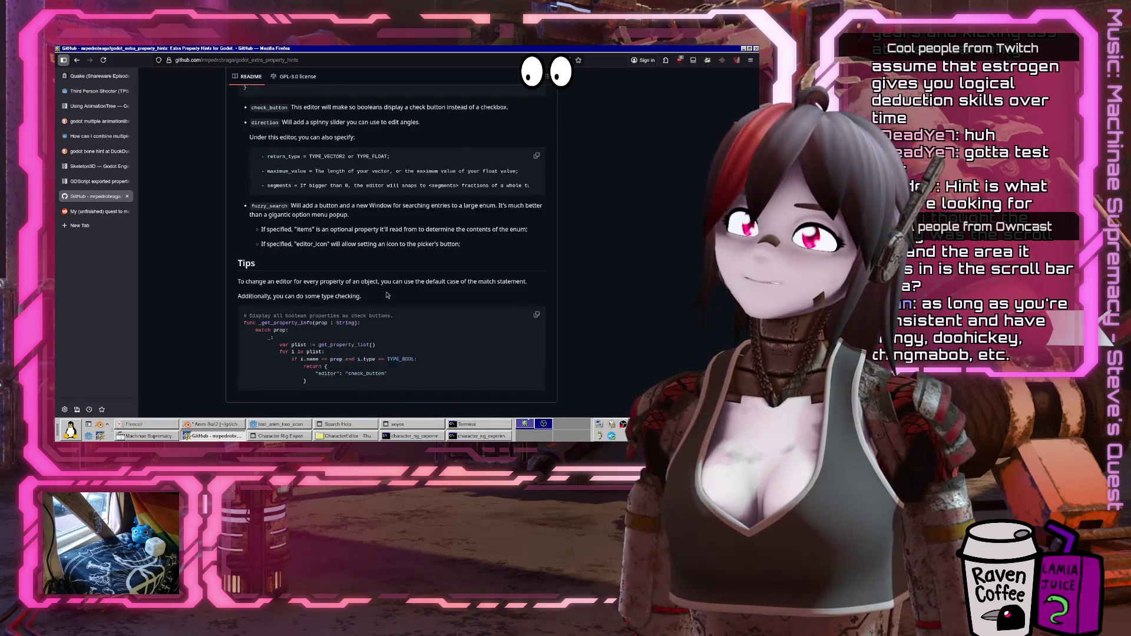
pyautogui.scroll(-2, 387, 295)
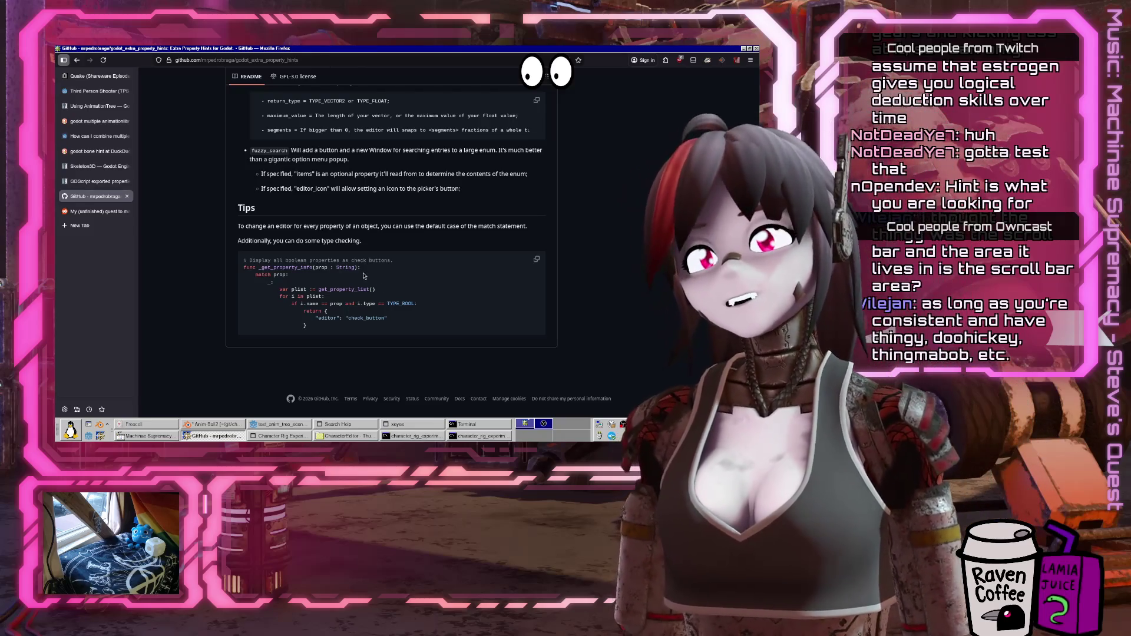
# Search the built-in help for _get_property and open the _get_property_options entry.
pyautogui.click(255, 427)
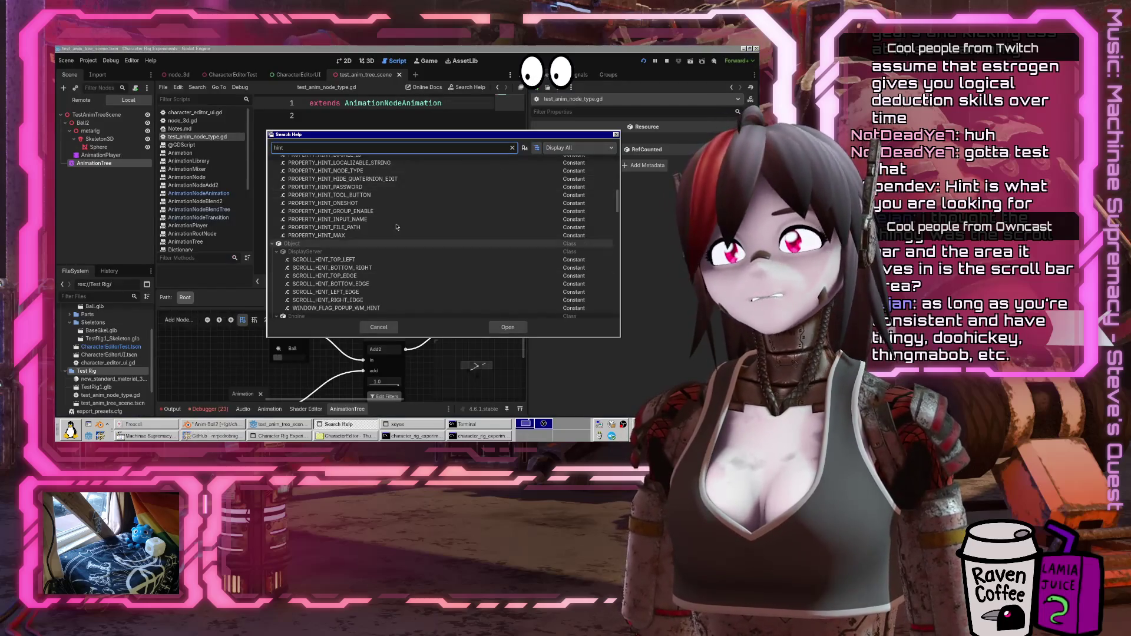
pyautogui.write('hint')
pyautogui.press('BackSpace')
pyautogui.press('BackSpace')
pyautogui.press('BackSpace')
pyautogui.write('get_r')
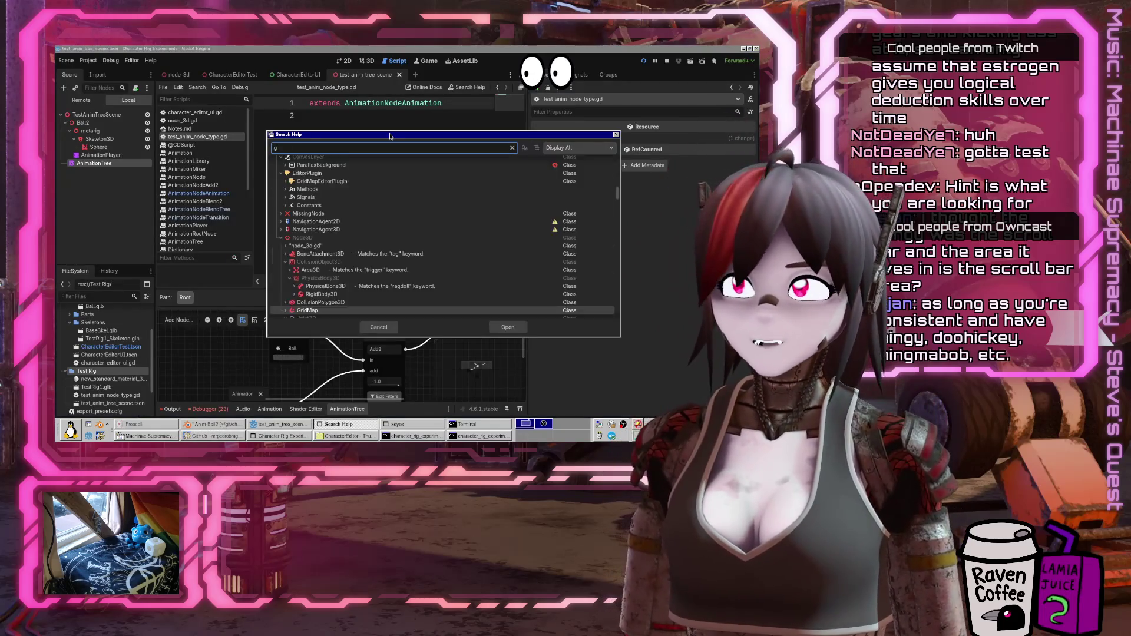
pyautogui.press('BackSpace')
pyautogui.write('property_info')
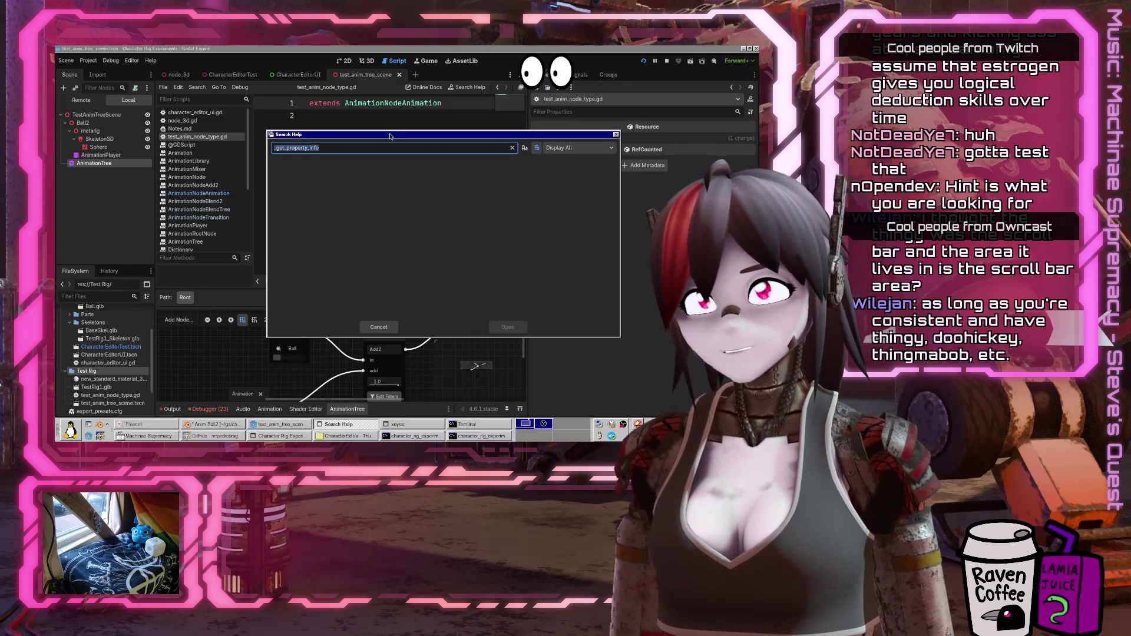
pyautogui.press('BackSpace')
pyautogui.press('BackSpace')
pyautogui.press('BackSpace')
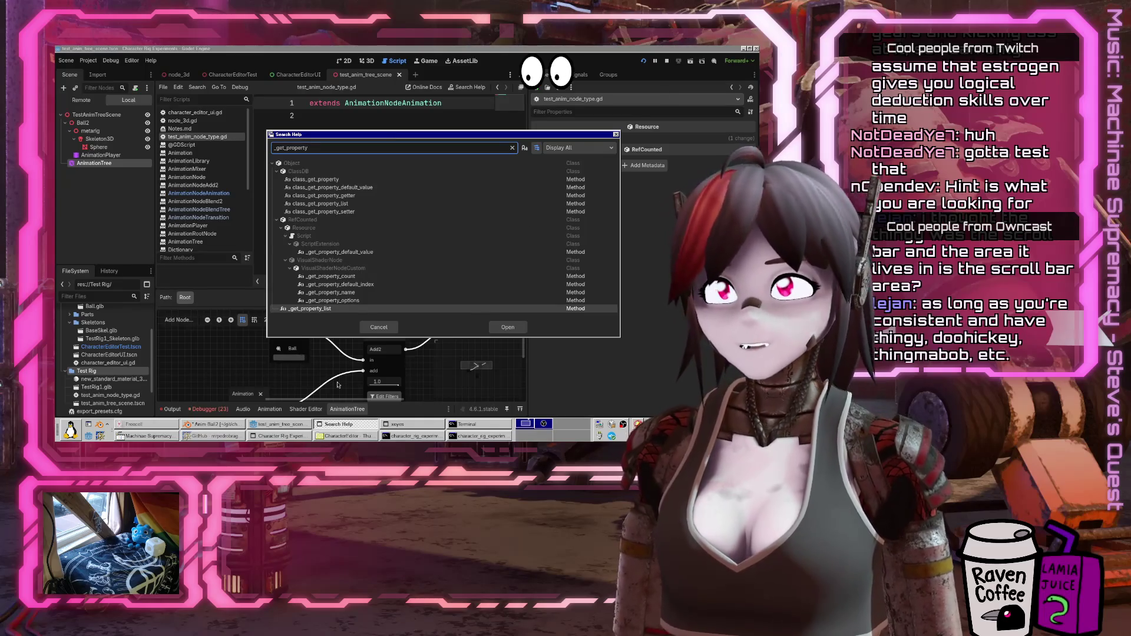
pyautogui.doubleClick(353, 301)
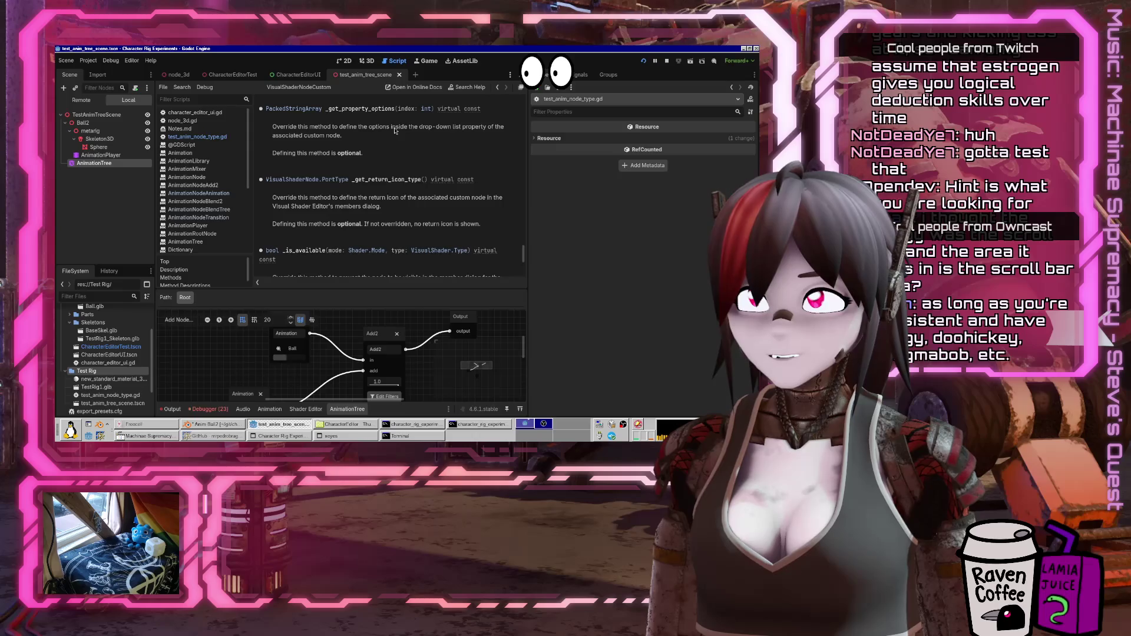
# Widen the documentation area beside the Inspector, read the VisualShaderNodeCustom page, and return to test_anim_node_type.gd.
pyautogui.scroll(1, 395, 131)
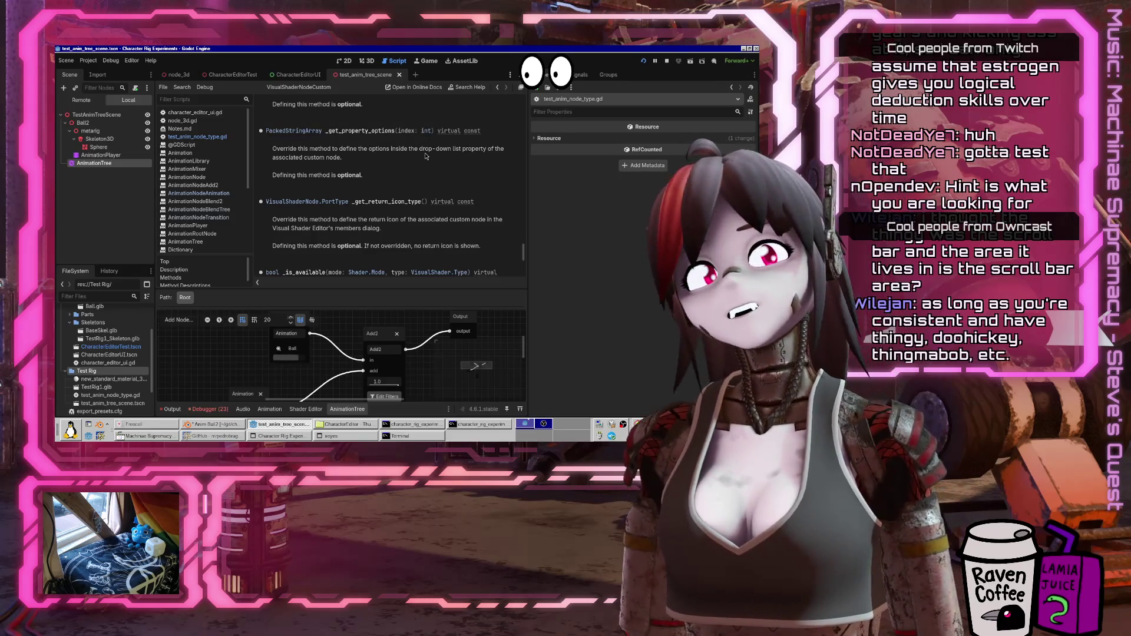
pyautogui.moveTo(531, 236); pyautogui.dragTo(672, 236)
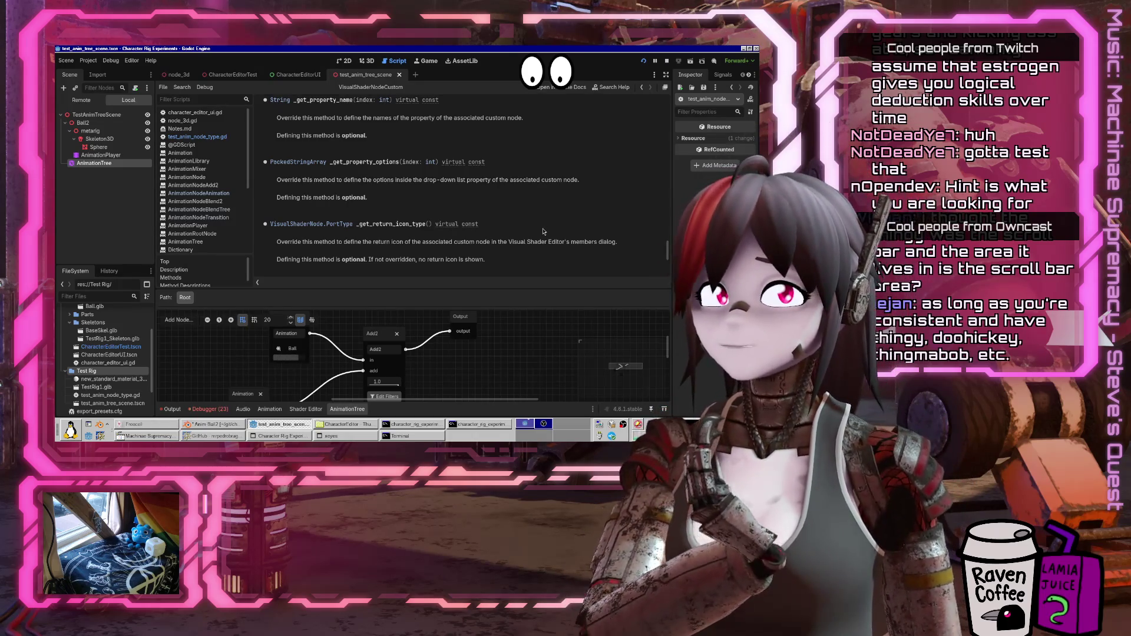
pyautogui.scroll(5, 543, 231)
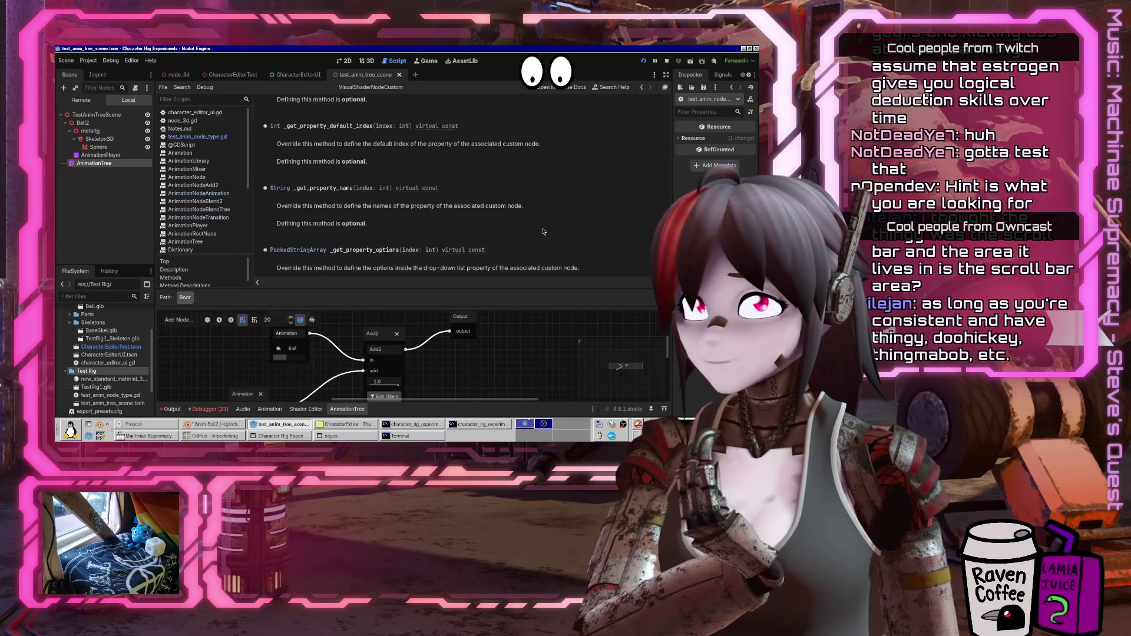
pyautogui.click(197, 136)
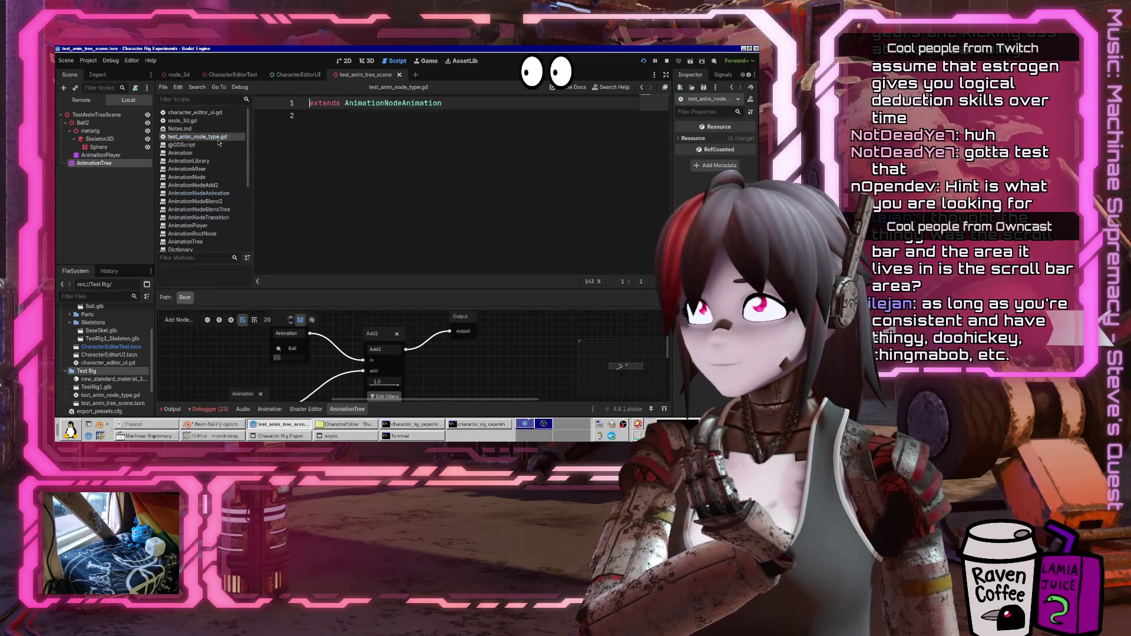
# Add blank lines after the extends line and try a _get_property_list declaration on line 4.
pyautogui.press('Return')
pyautogui.press('Return')
pyautogui.press('Return')
pyautogui.press('Up')
pyautogui.write('fubc ')
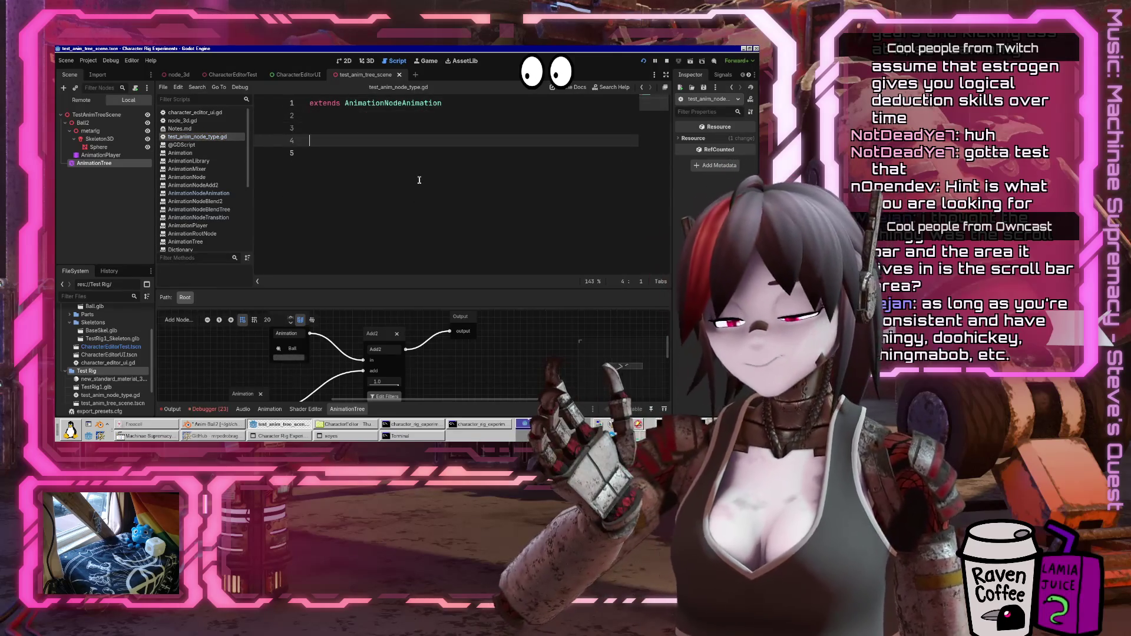
pyautogui.write('_get_rp')
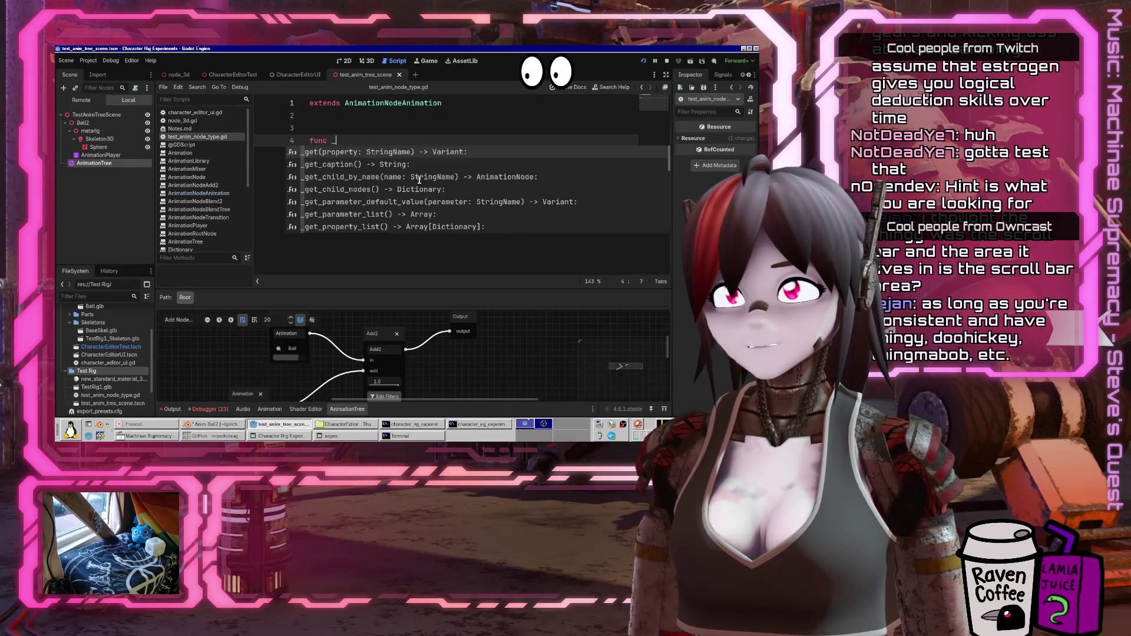
pyautogui.press('BackSpace')
pyautogui.press('BackSpace')
pyautogui.write('p(')
pyautogui.write('pr')
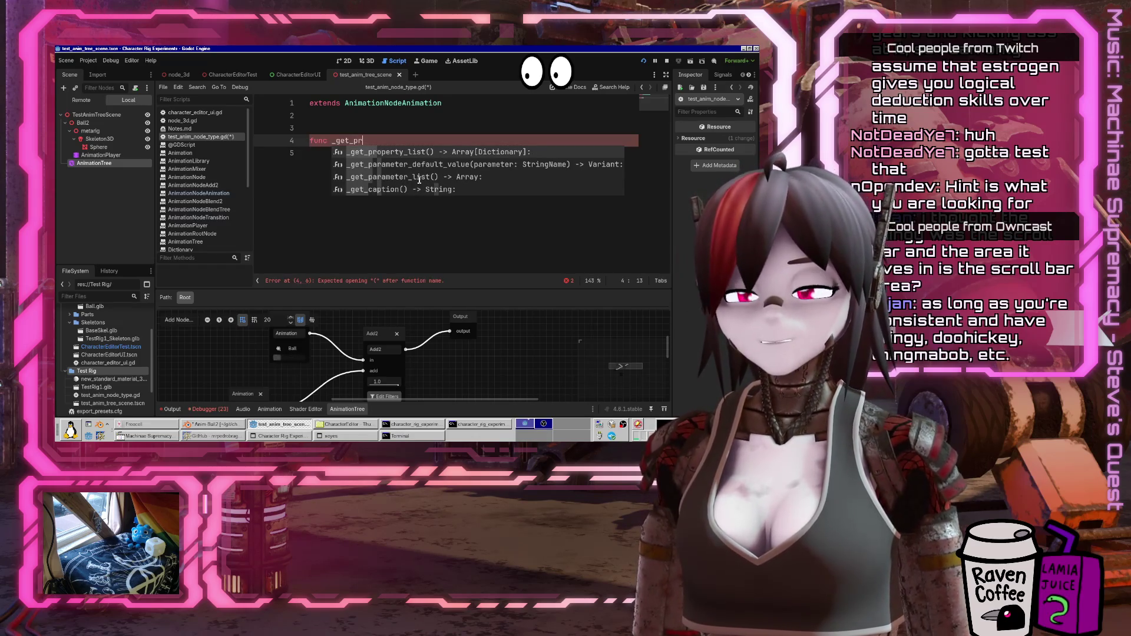
pyautogui.press('Return')
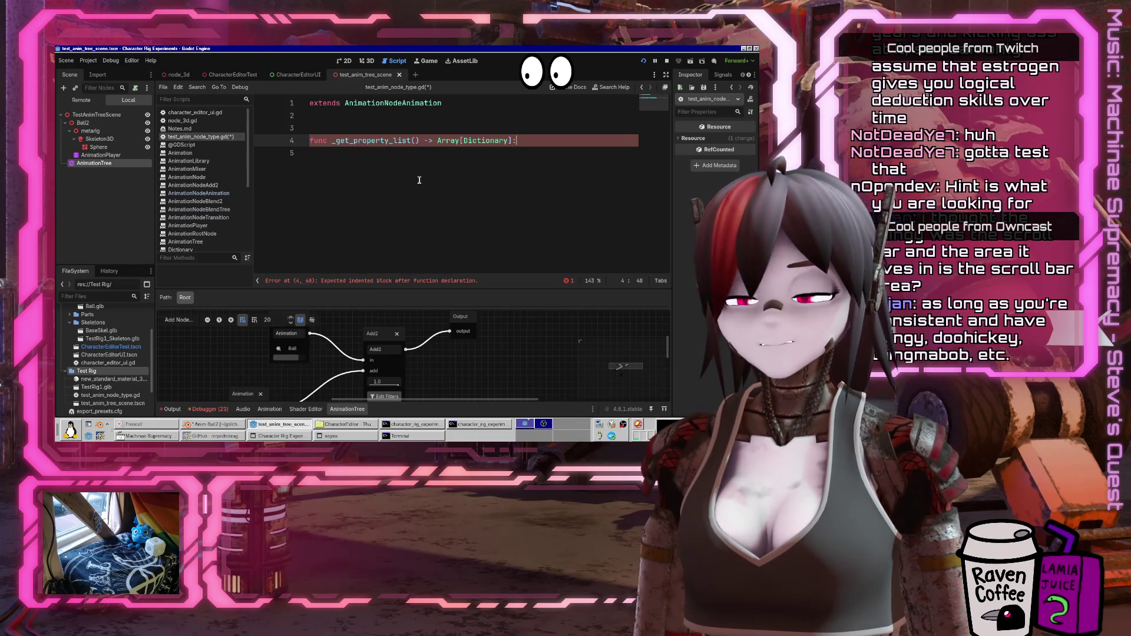
# Replace it with a _validate_property(property: Dictionary) stub picked from autocomplete.
pyautogui.hotkey('shift', 'End')
pyautogui.write('func _get_')
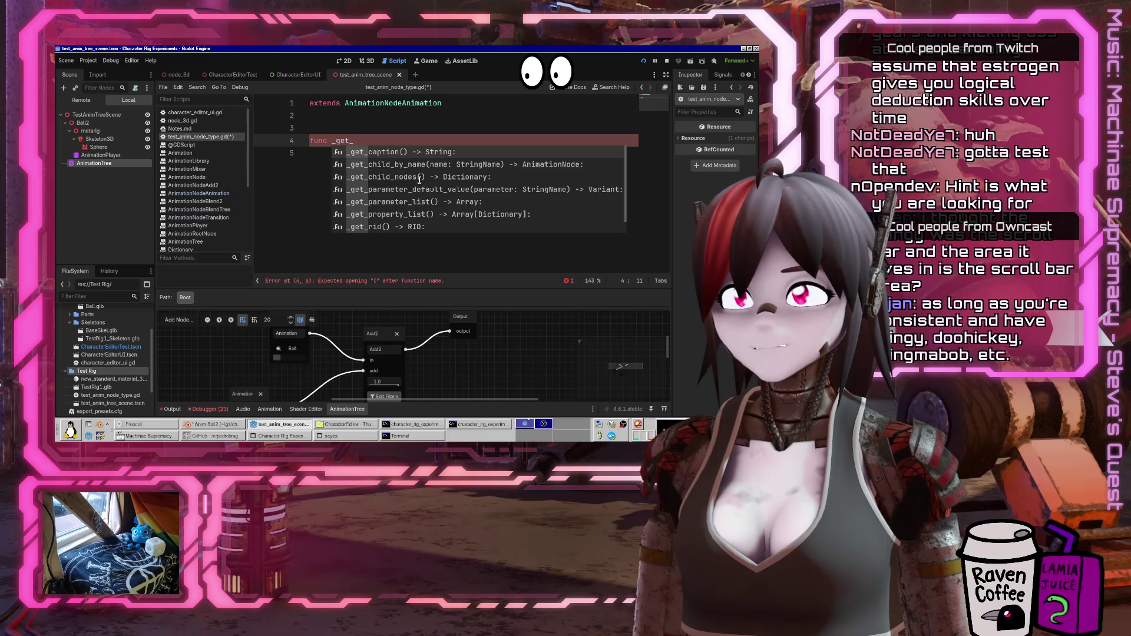
pyautogui.write('h')
pyautogui.press('BackSpace')
pyautogui.press('BackSpace')
pyautogui.press('BackSpace')
pyautogui.write('hint')
pyautogui.press('BackSpace')
pyautogui.press('BackSpace')
pyautogui.press('BackSpace')
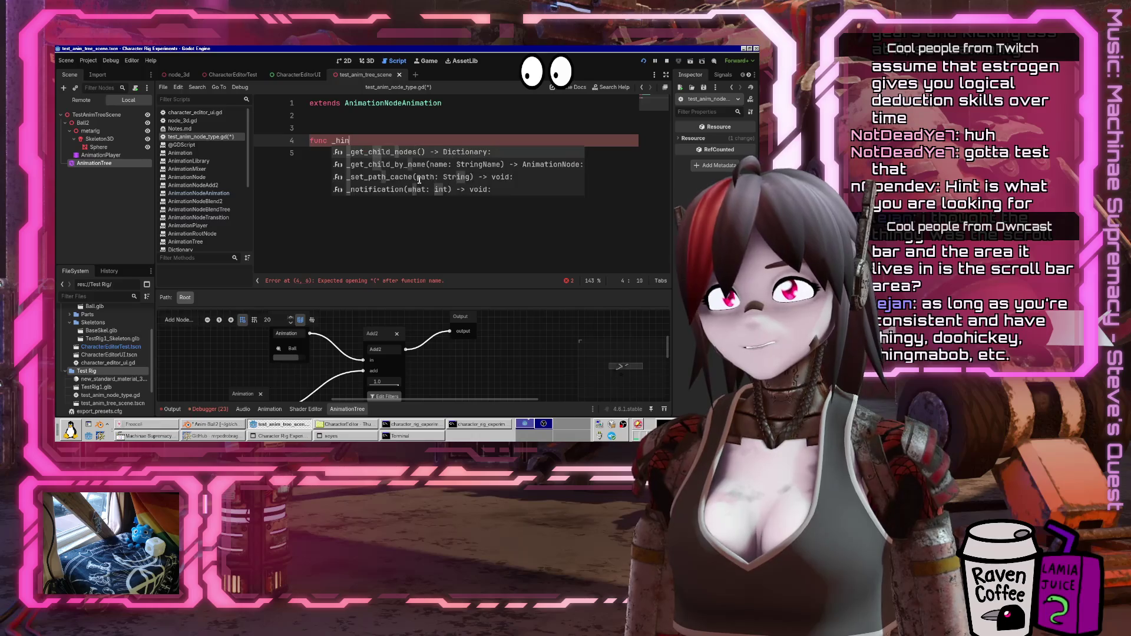
pyautogui.write('propert')
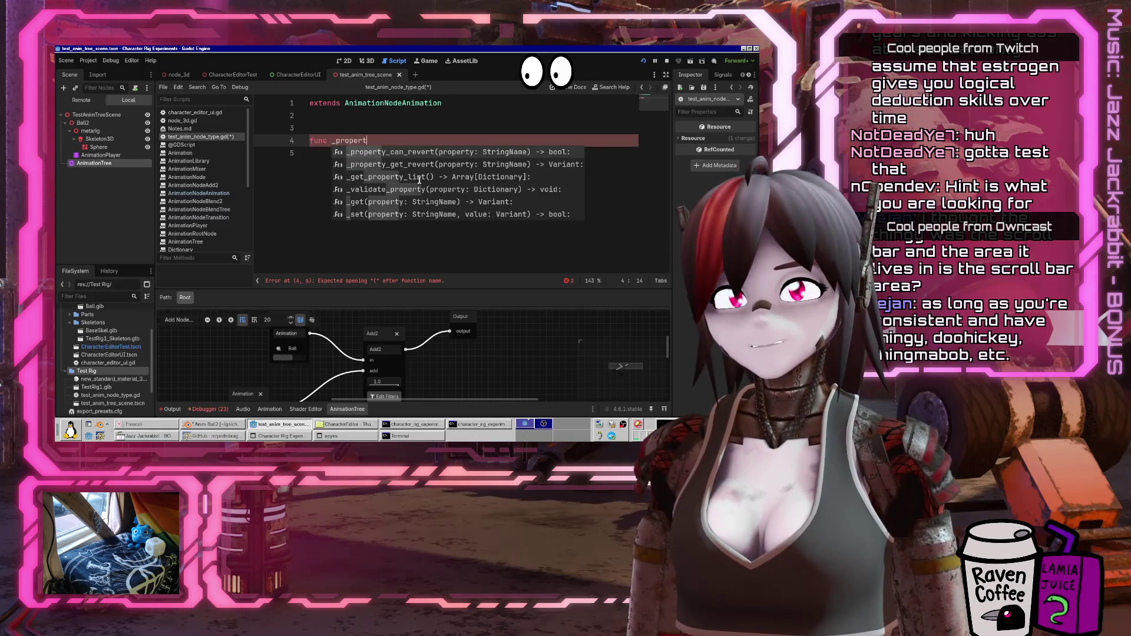
pyautogui.press('Down')
pyautogui.press('Down')
pyautogui.press('Down')
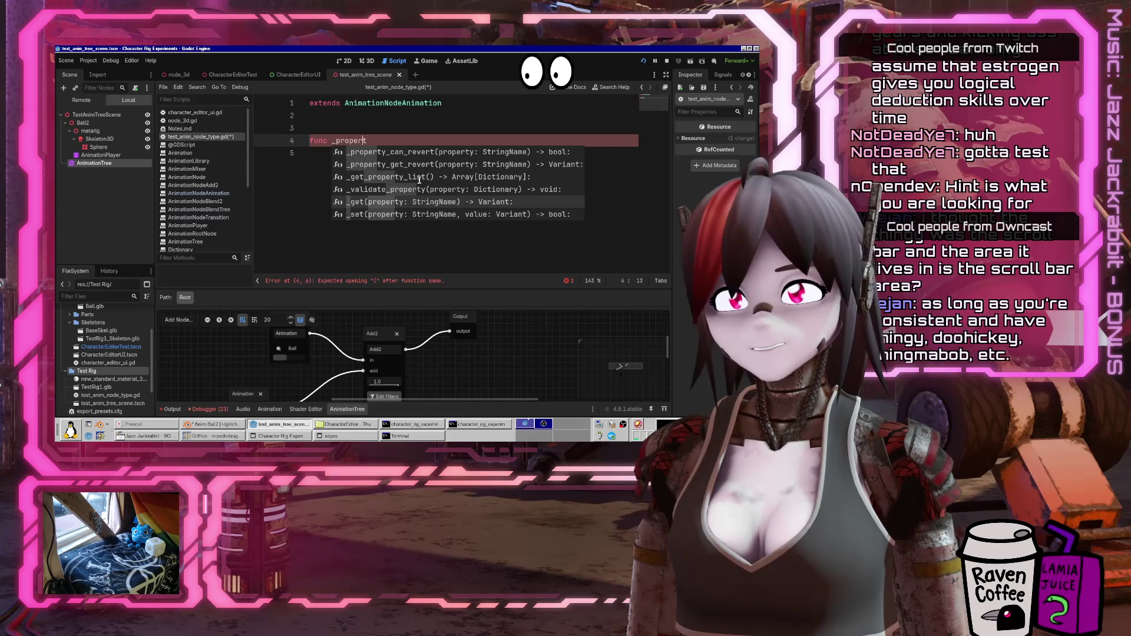
pyautogui.press('Up')
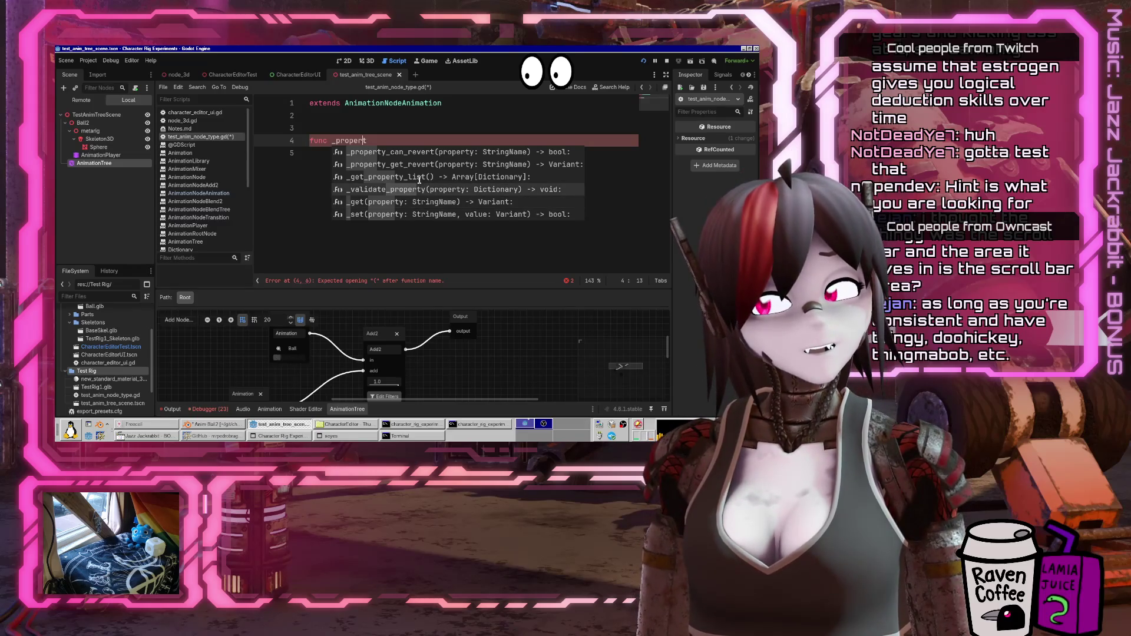
pyautogui.press('Down')
pyautogui.press('Down')
pyautogui.press('Down')
pyautogui.press('Up')
pyautogui.press('Up')
pyautogui.press('Up')
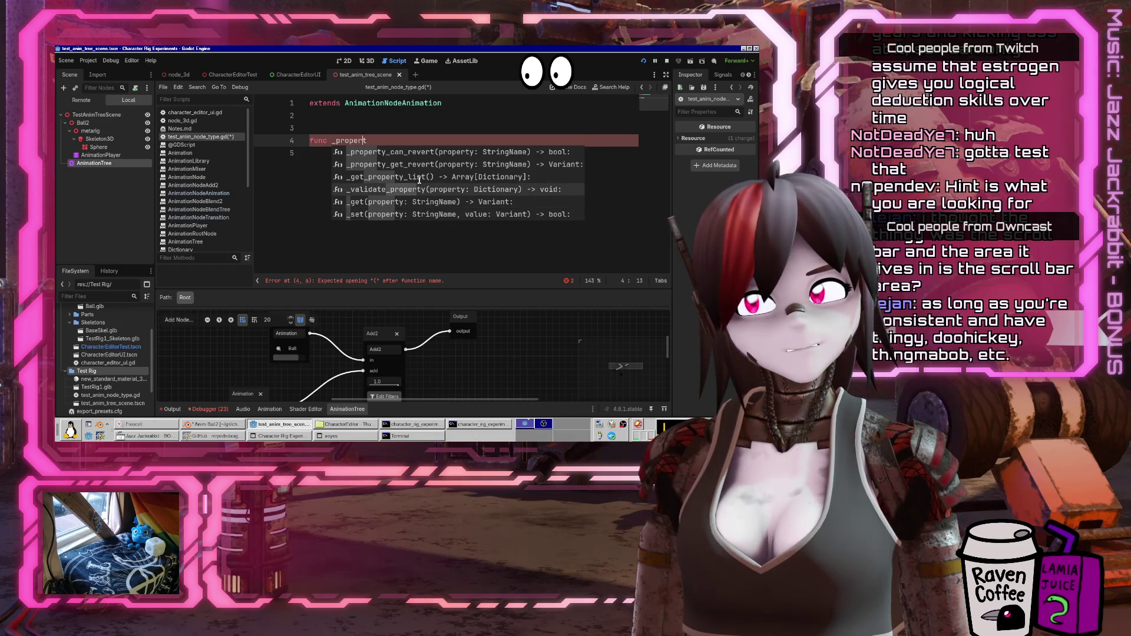
pyautogui.press('Return')
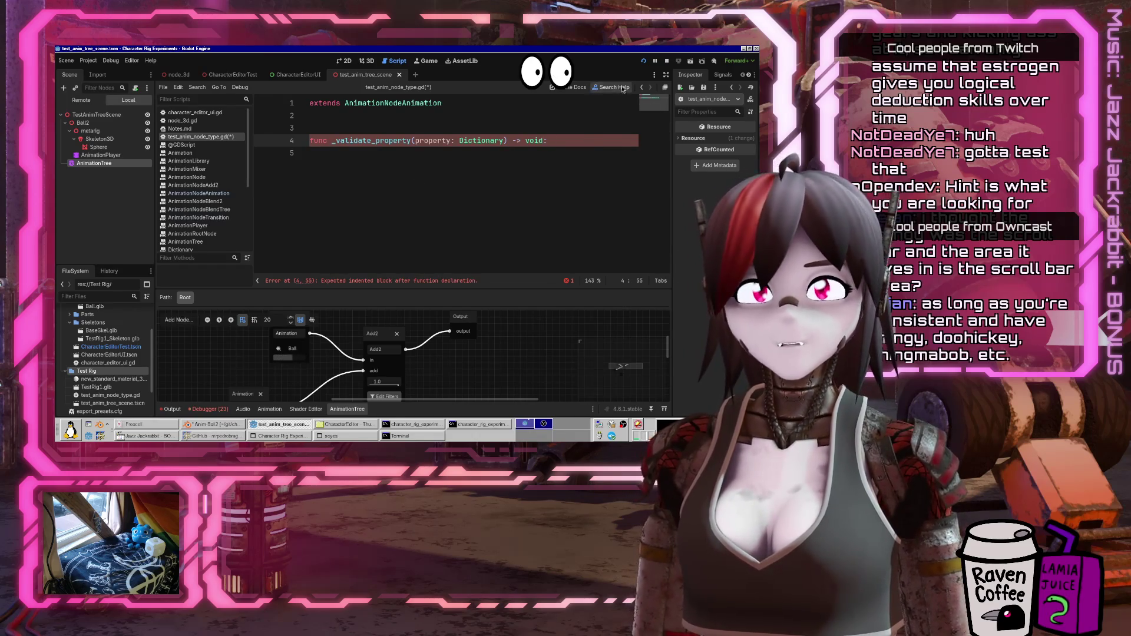
pyautogui.click(622, 88)
# Open the Object reference at _validate_property, read around it, and collapse the AnimationTree panel.
pyautogui.write('validate_property')
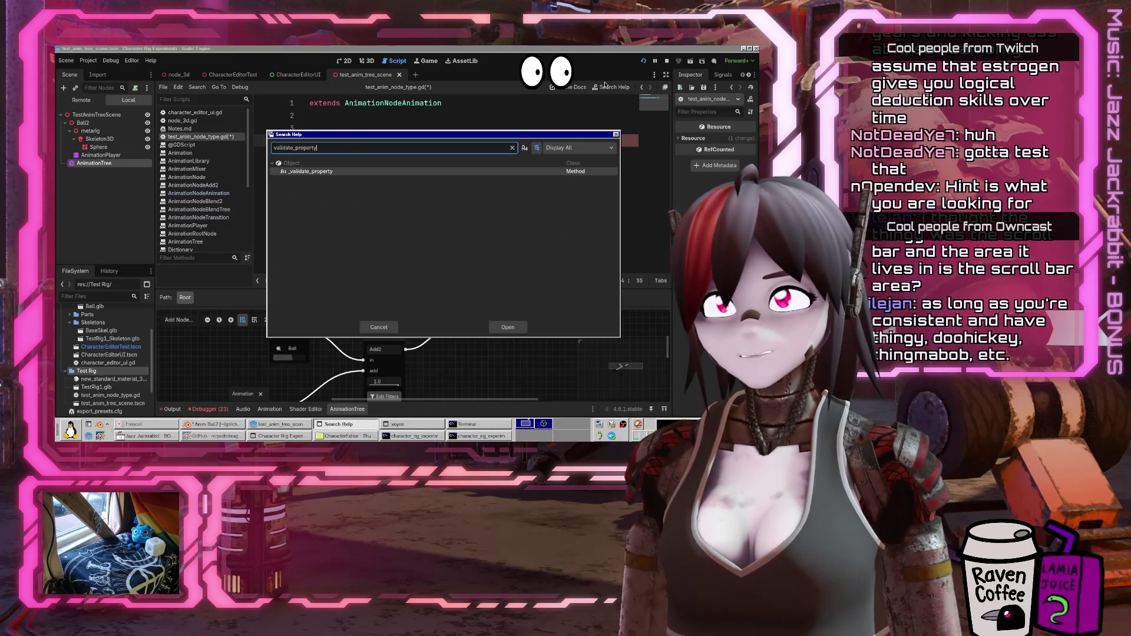
pyautogui.press('Return')
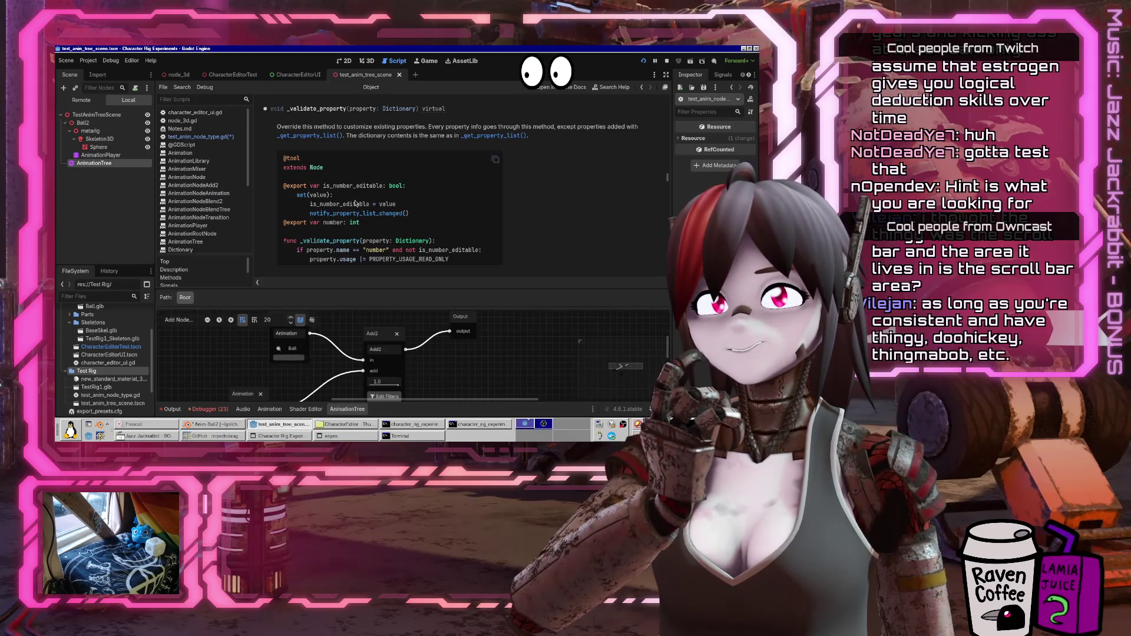
pyautogui.scroll(2, 340, 265)
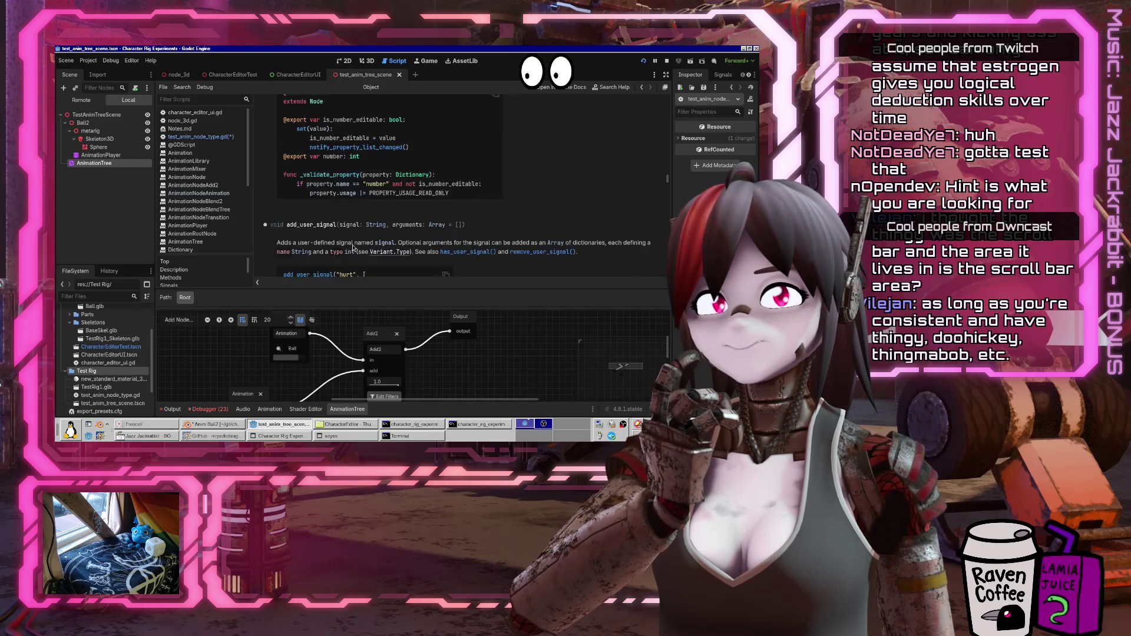
pyautogui.scroll(5, 359, 232)
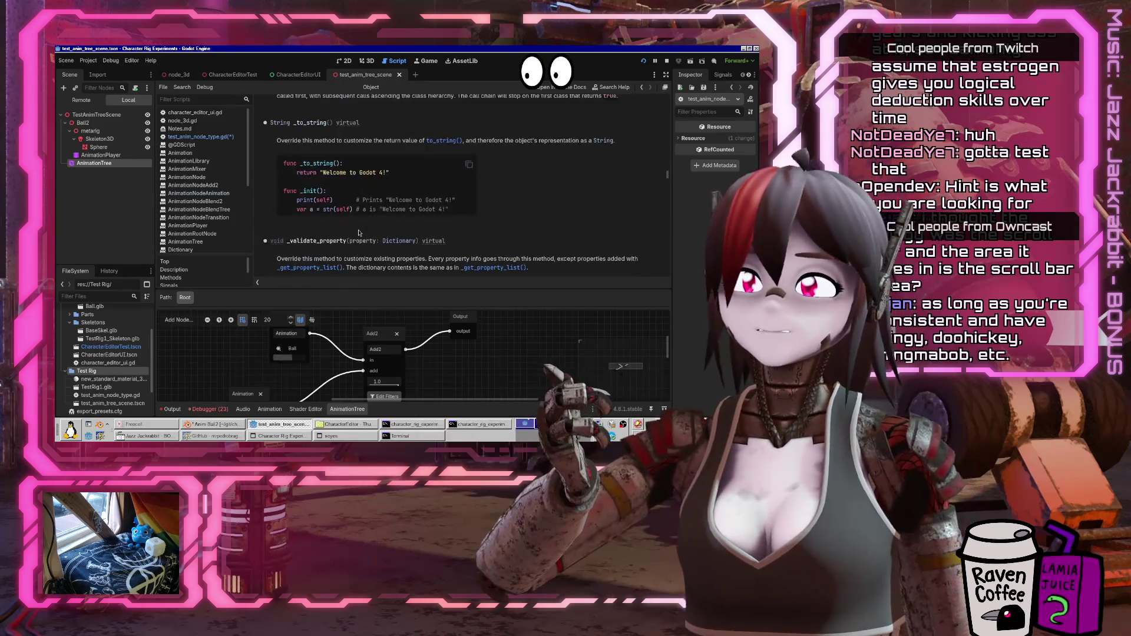
pyautogui.scroll(4, 432, 231)
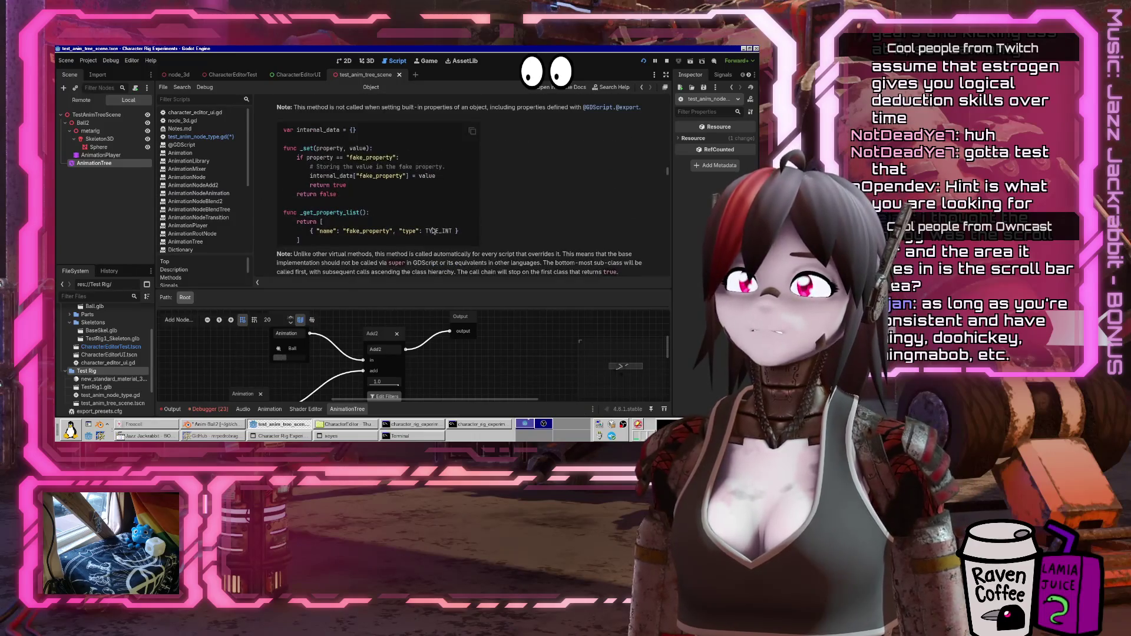
pyautogui.scroll(4, 432, 231)
pyautogui.scroll(-4, 208, 209)
pyautogui.scroll(5, 208, 209)
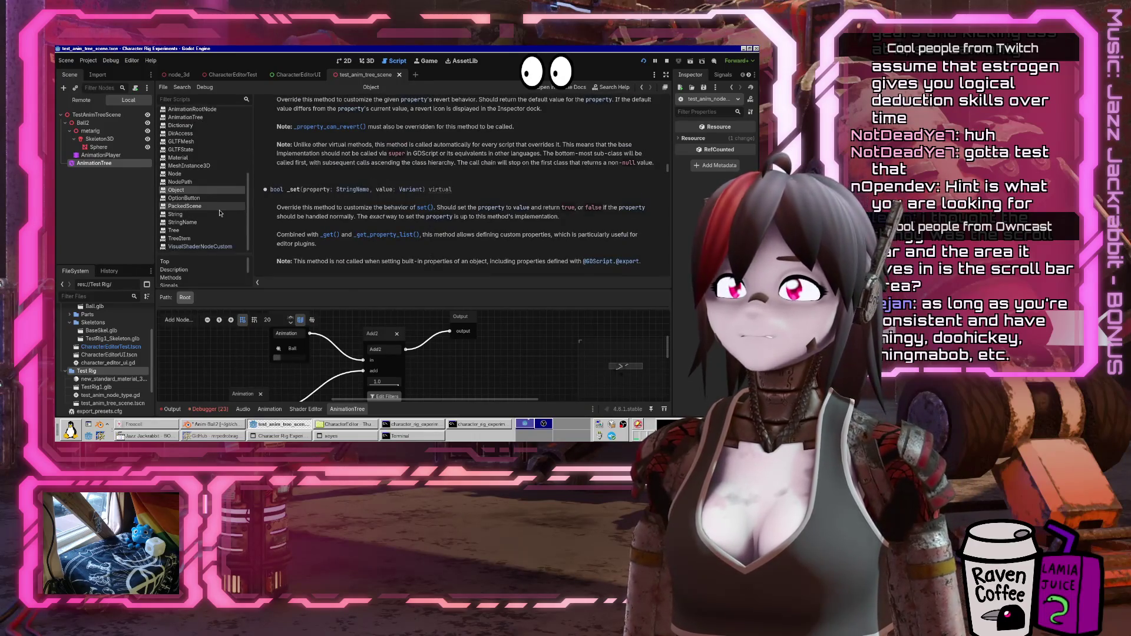
pyautogui.scroll(8, 496, 233)
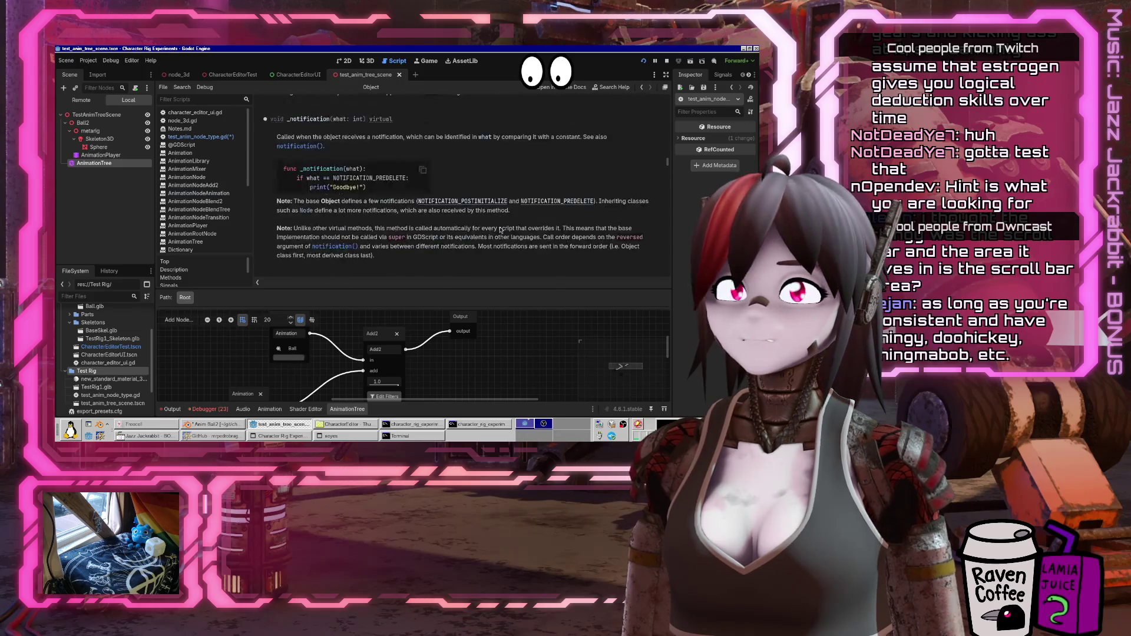
pyautogui.scroll(-4, 500, 229)
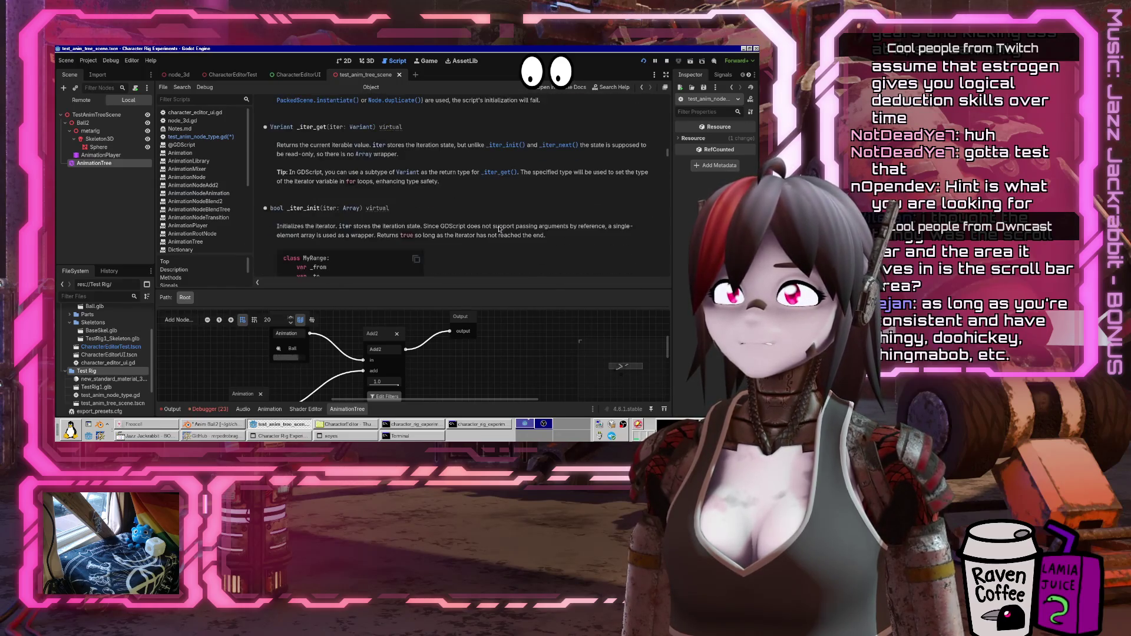
pyautogui.scroll(-2, 499, 229)
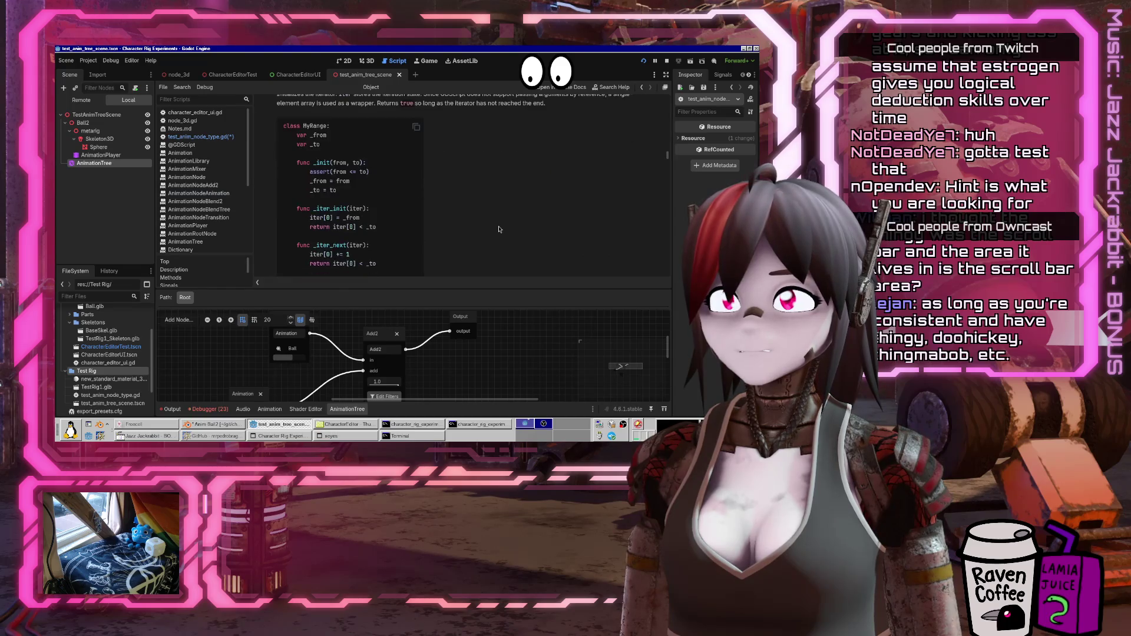
pyautogui.click(347, 409)
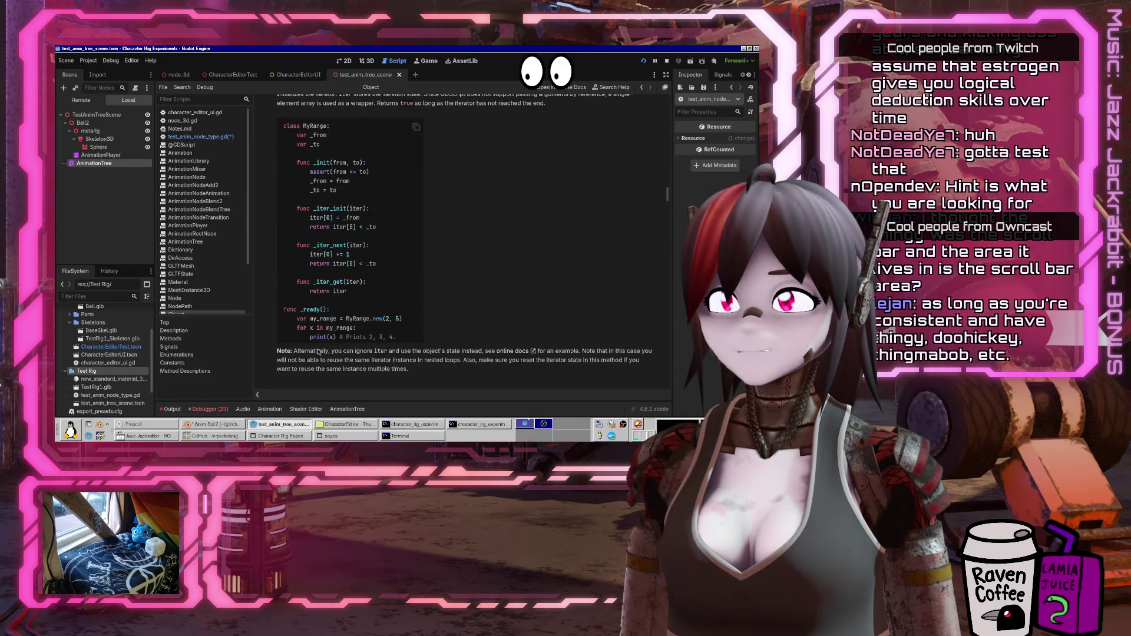
pyautogui.hotkey('ctrl', 'f')
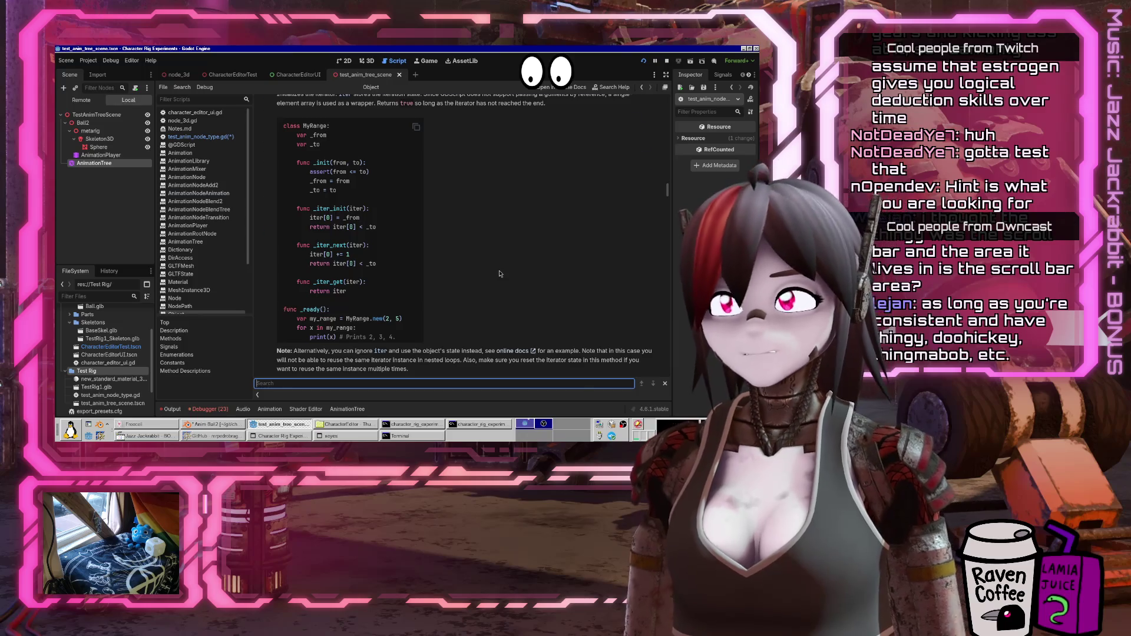
# Find 'hint' within the Object class reference page.
pyautogui.write('hint')
pyautogui.press('BackSpace')
pyautogui.press('BackSpace')
pyautogui.press('BackSpace')
pyautogui.write('bone')
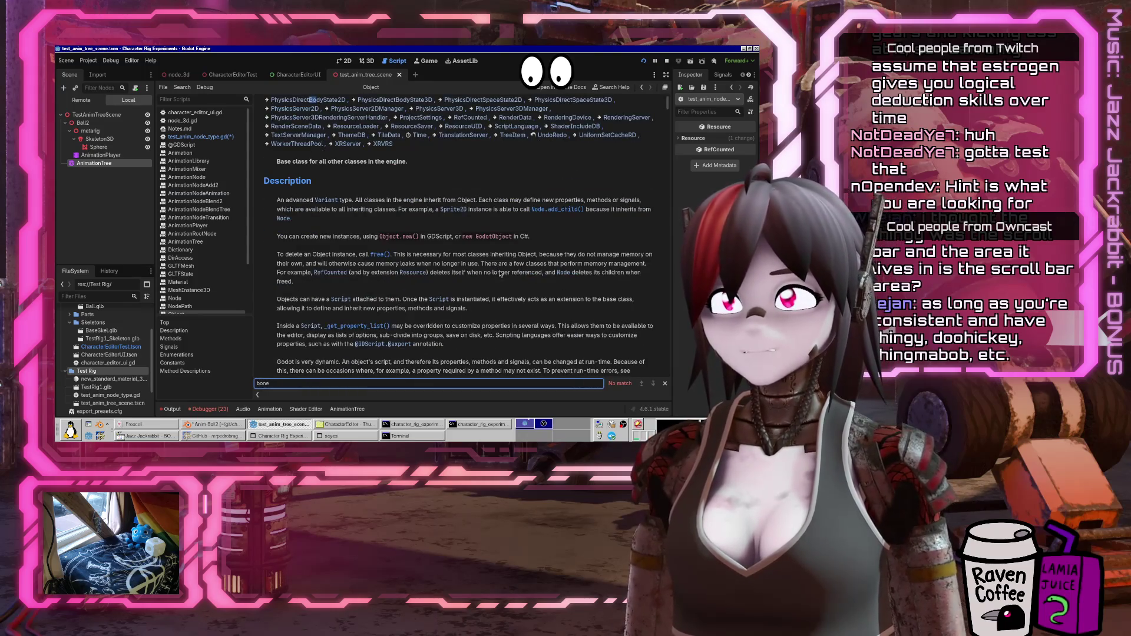
pyautogui.press('BackSpace')
pyautogui.press('BackSpace')
pyautogui.press('BackSpace')
pyautogui.write('hint')
pyautogui.press('Return')
pyautogui.press('Return')
pyautogui.press('Return')
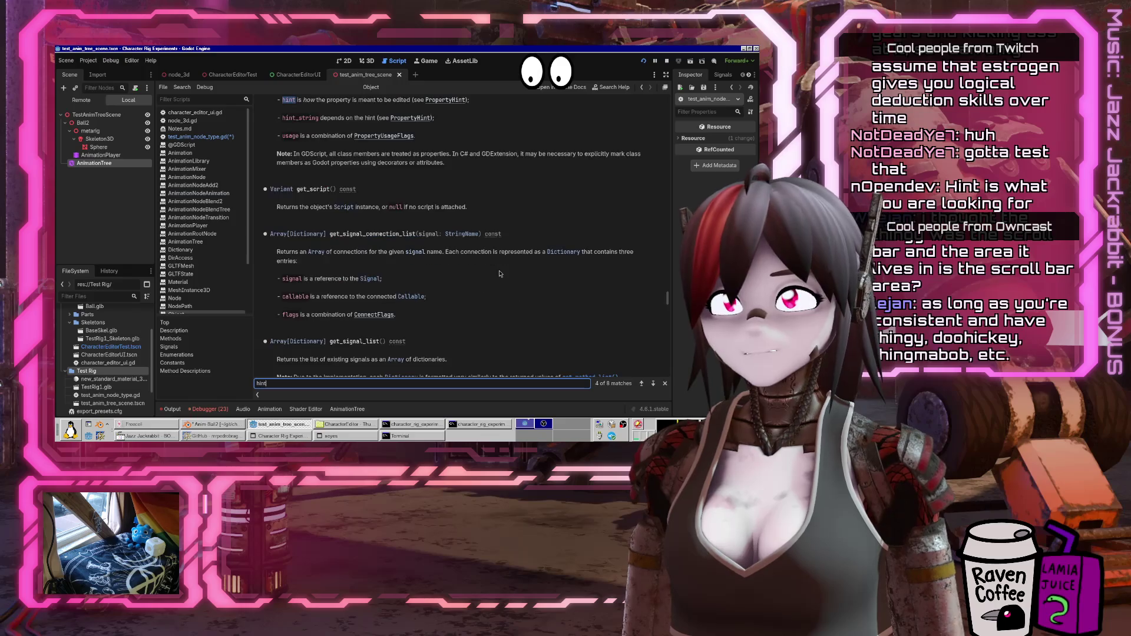
pyautogui.scroll(3, 466, 254)
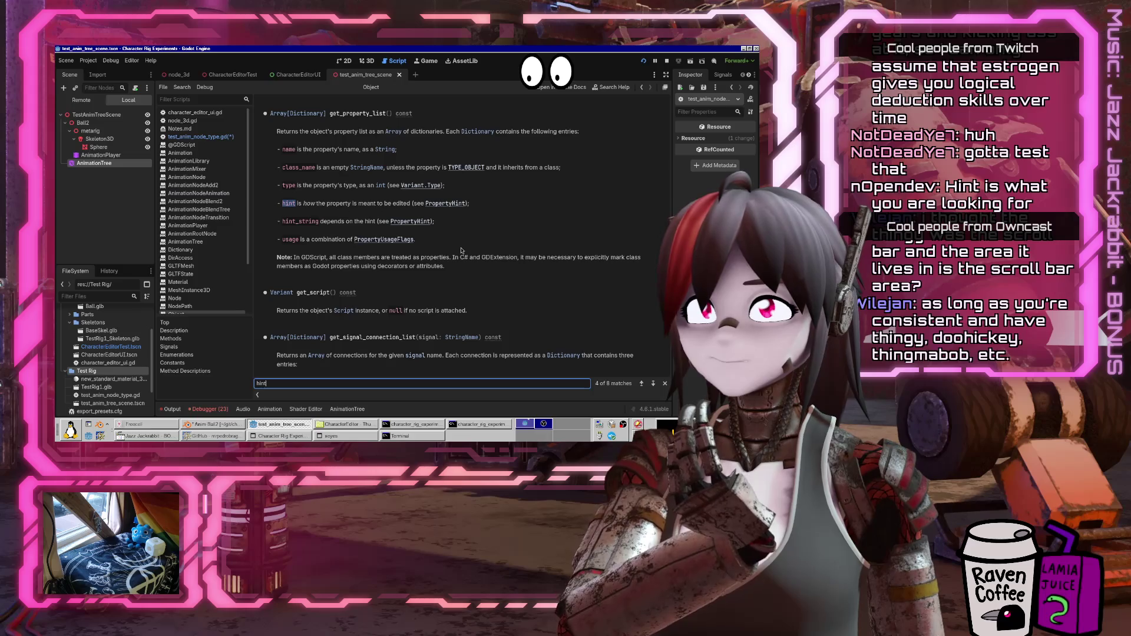
pyautogui.click(451, 205)
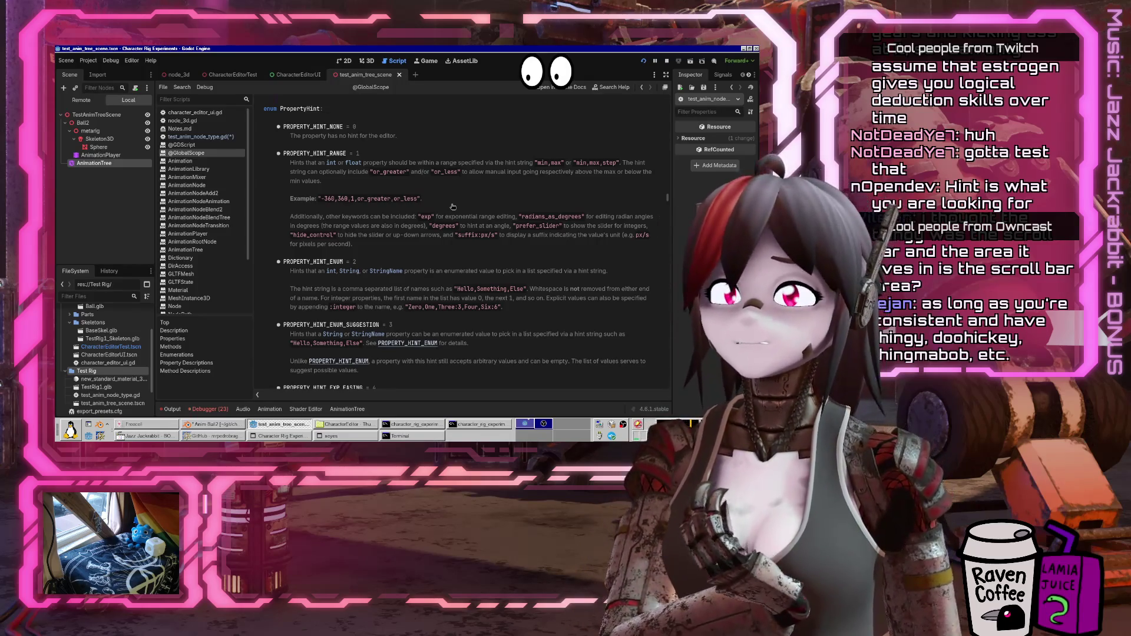
pyautogui.scroll(-1, 433, 287)
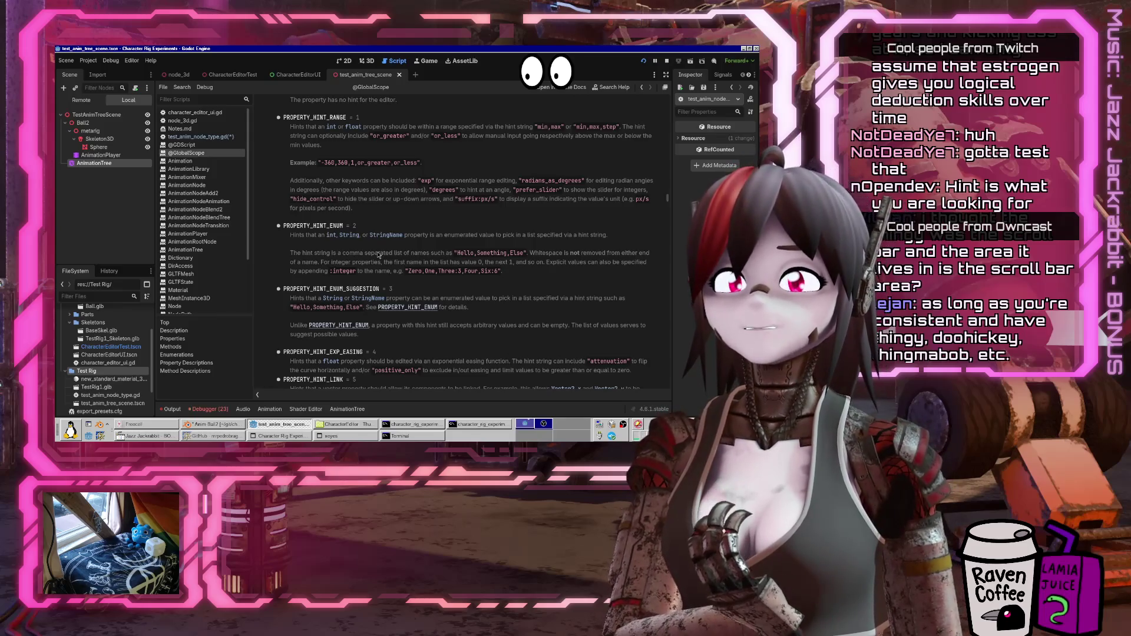
pyautogui.scroll(3, 379, 254)
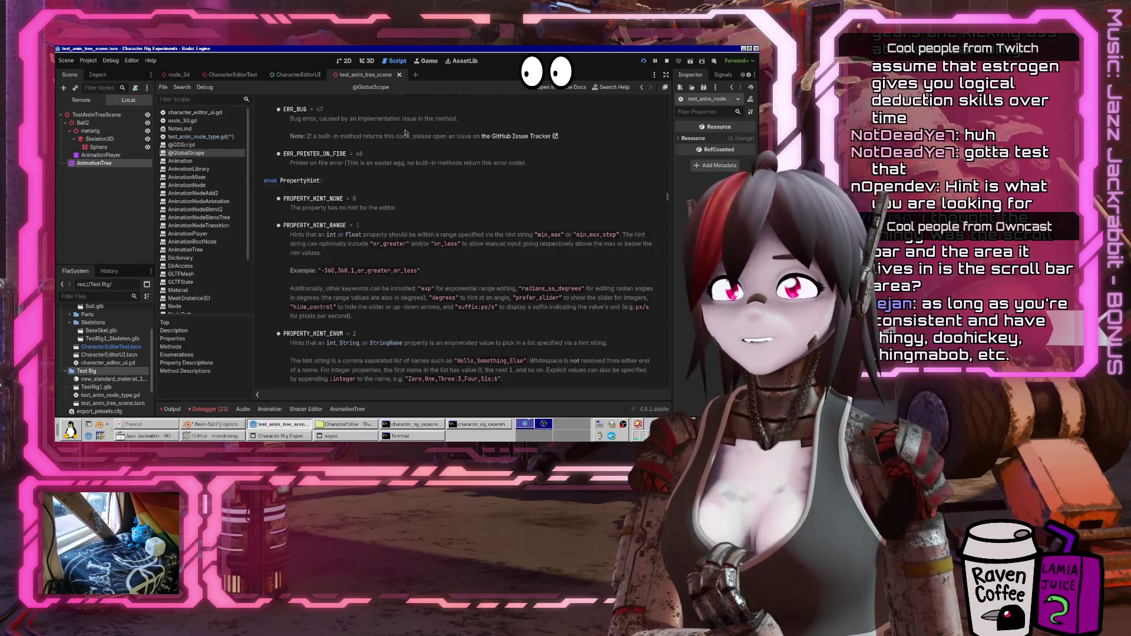
pyautogui.click(641, 89)
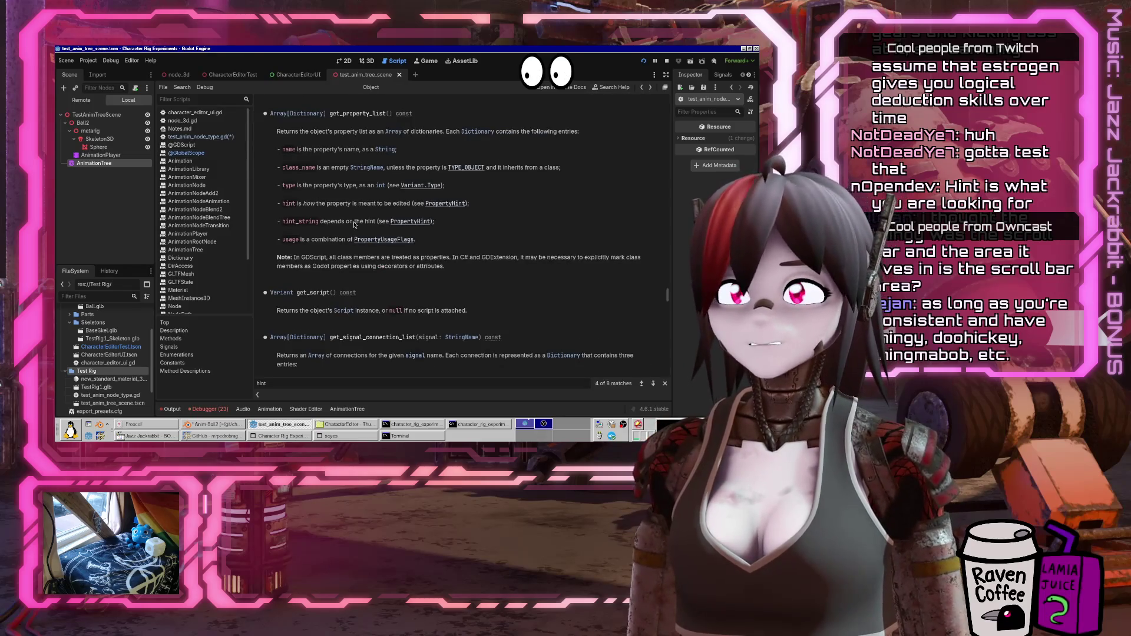
pyautogui.click(200, 137)
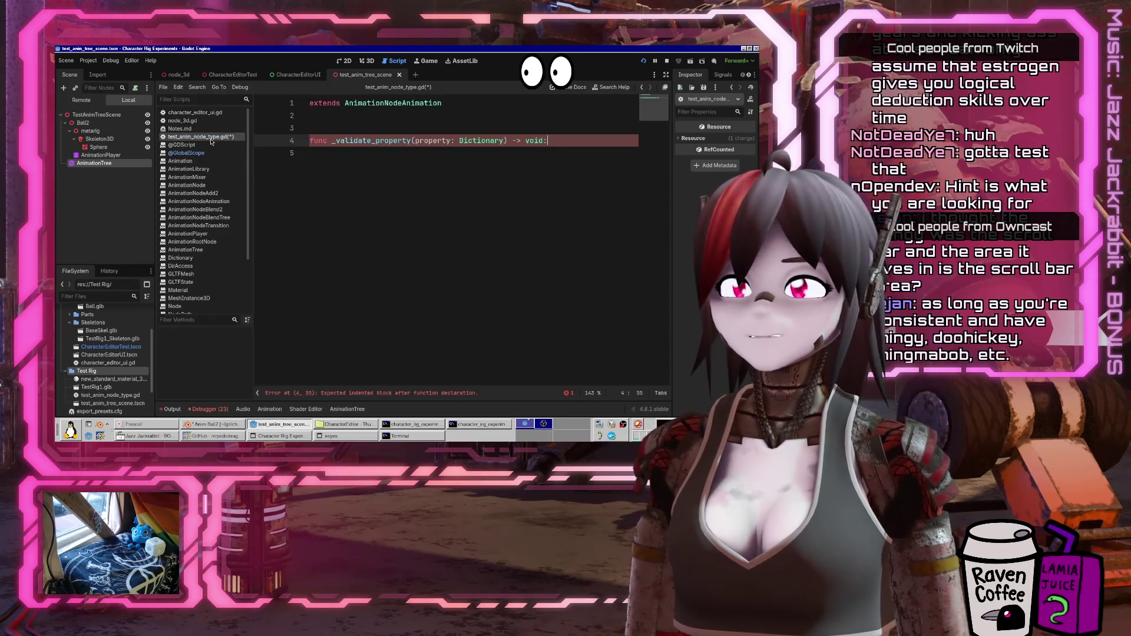
# Undo the _validate_property stub and declare func _get_property_list() -> Array[Dictionary]: instead.
pyautogui.click(441, 161)
pyautogui.hotkey('ctrl', 'z')
pyautogui.hotkey('ctrl', 'z')
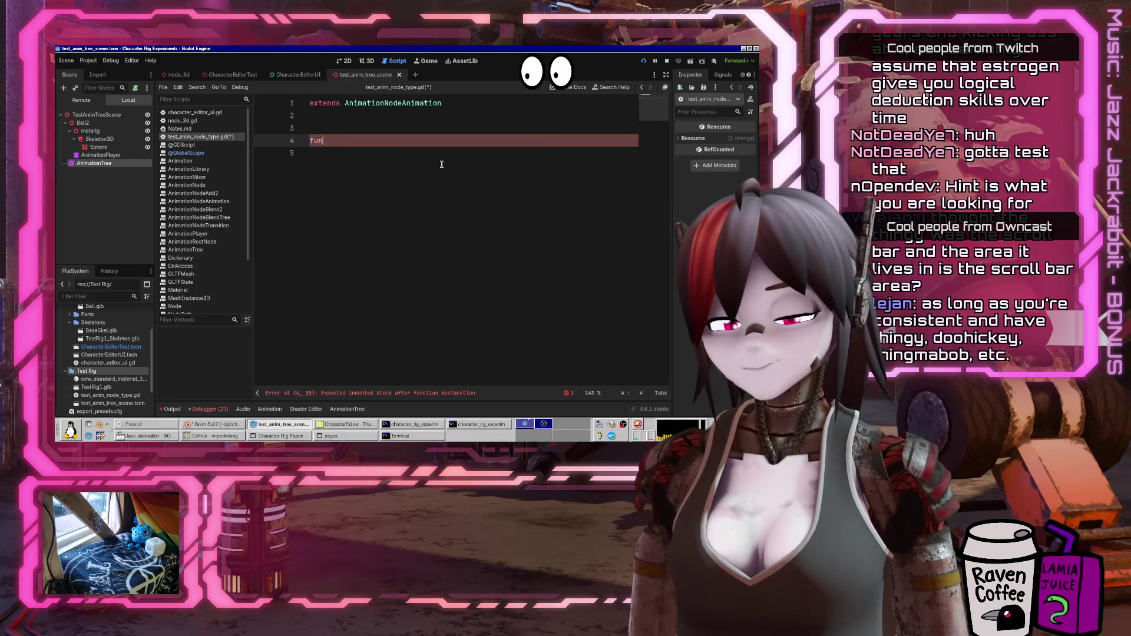
pyautogui.write('t_prop')
pyautogui.press('Return')
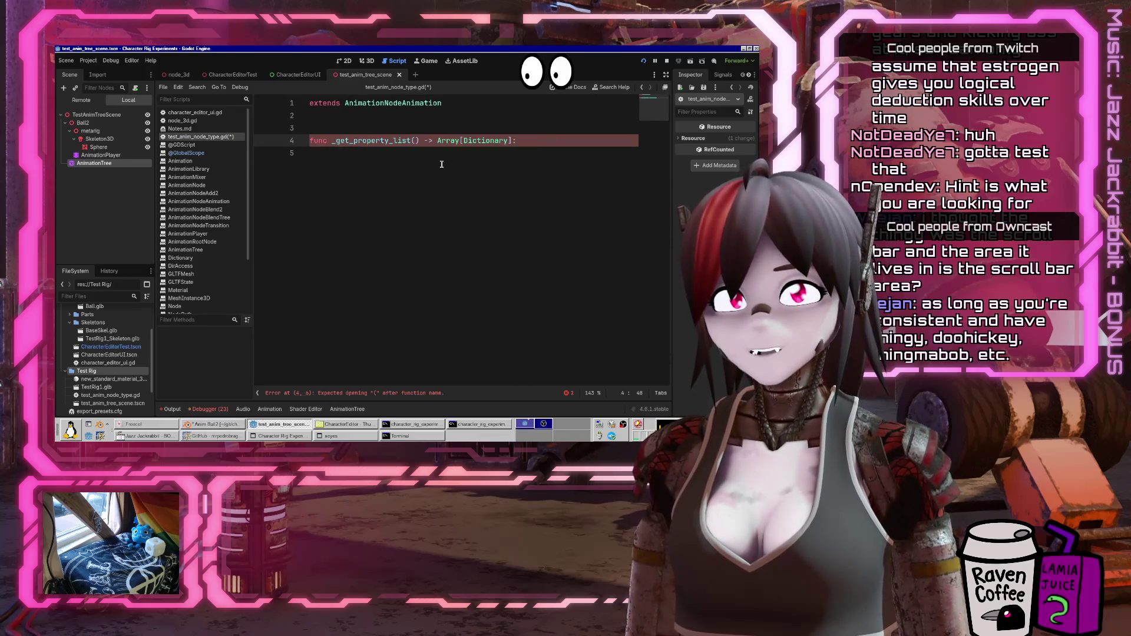
pyautogui.press('Return')
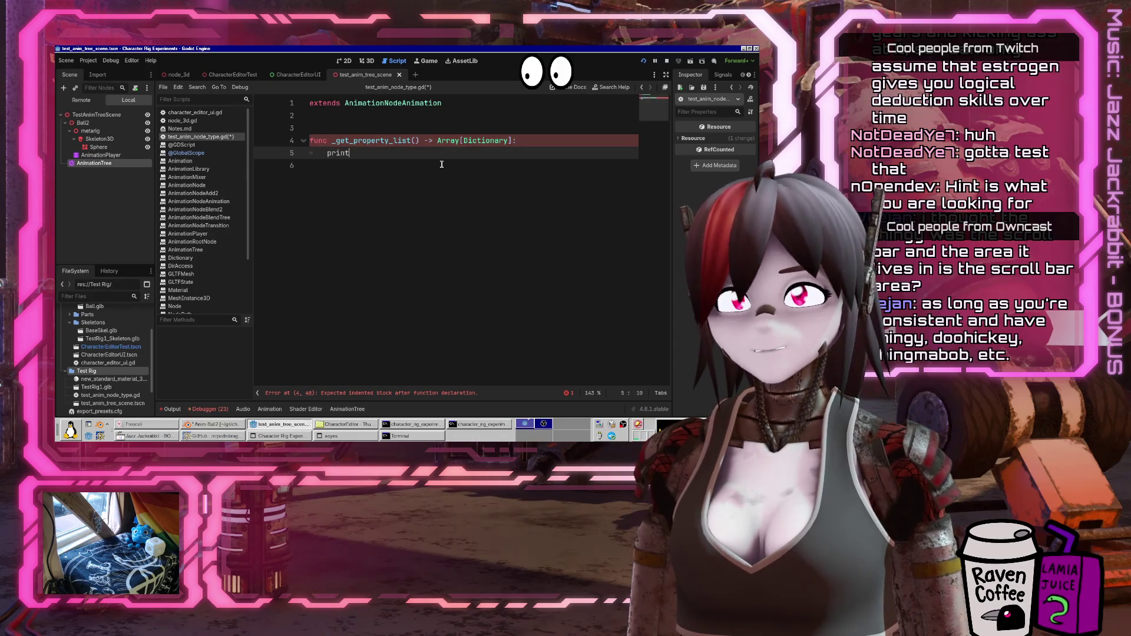
# Write the body var x = super.get_property_list() and return x, then save the script.
pyautogui.press('Return')
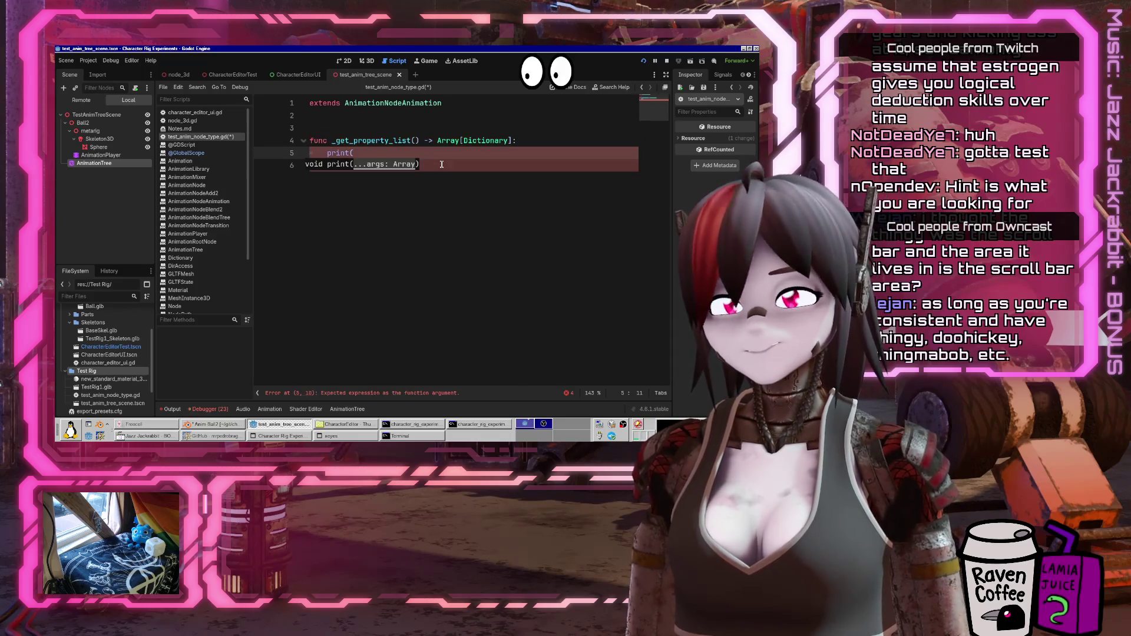
pyautogui.hotkey('shift', 'Home')
pyautogui.write('var x = ')
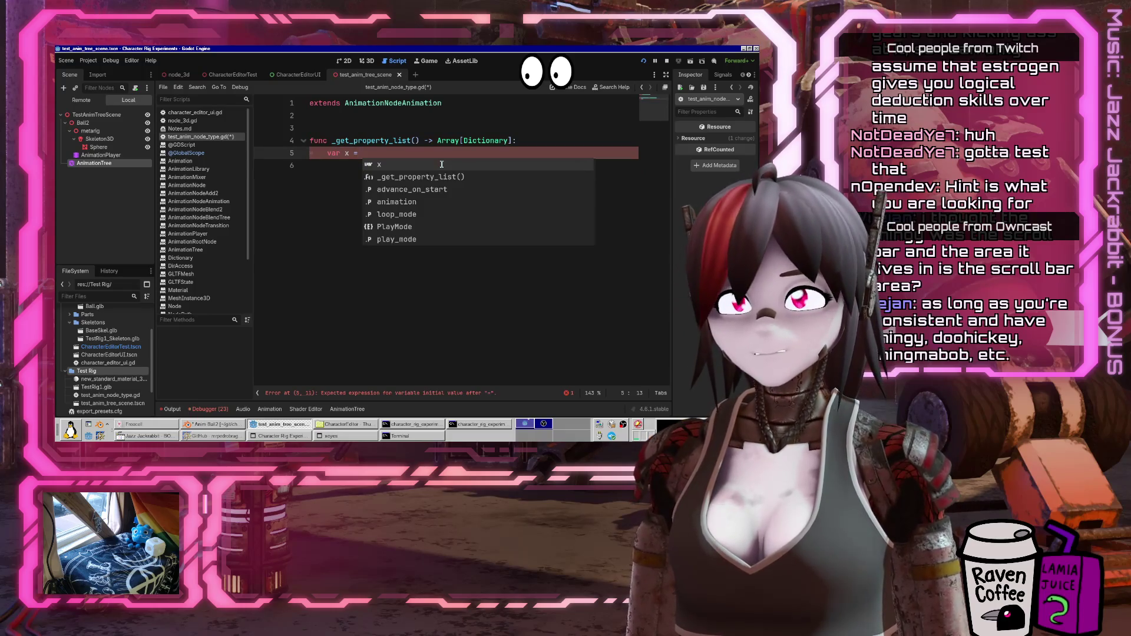
pyautogui.write('sup')
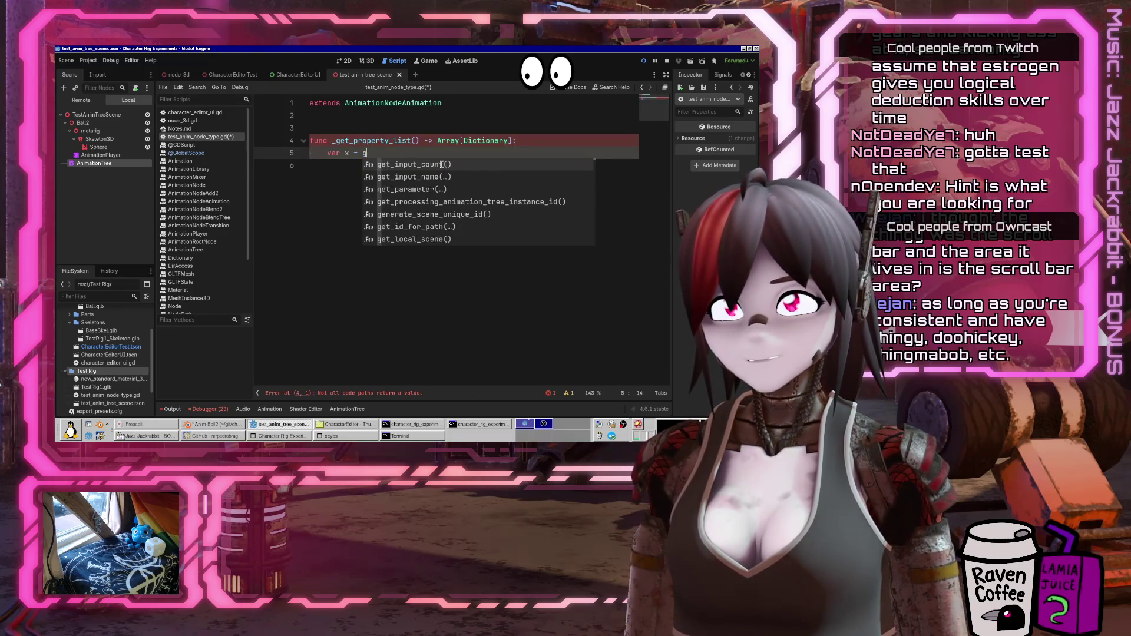
pyautogui.write('er.get_pro')
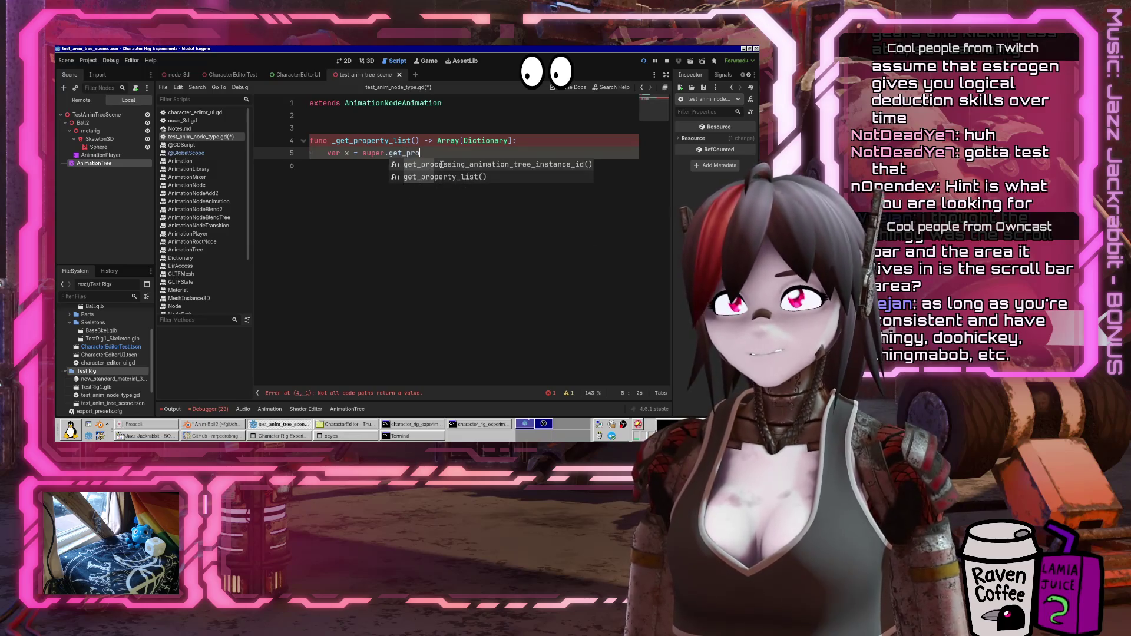
pyautogui.press('Down')
pyautogui.press('Return')
pyautogui.press('BackSpace')
pyautogui.press('Return')
pyautogui.write('rn ')
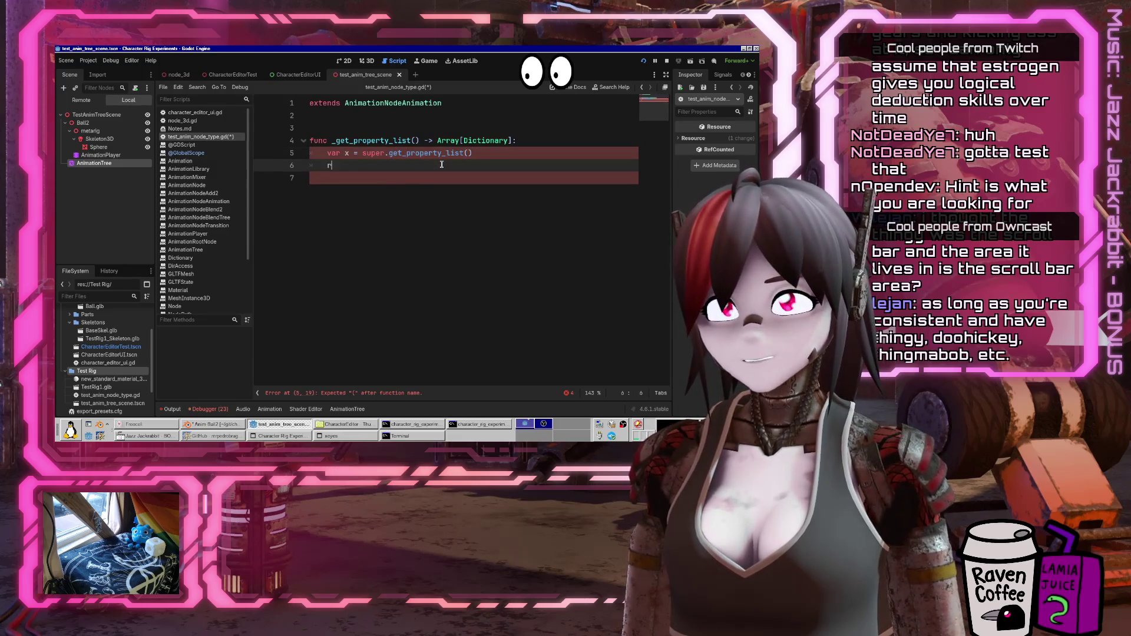
pyautogui.write('x')
pyautogui.press('Return')
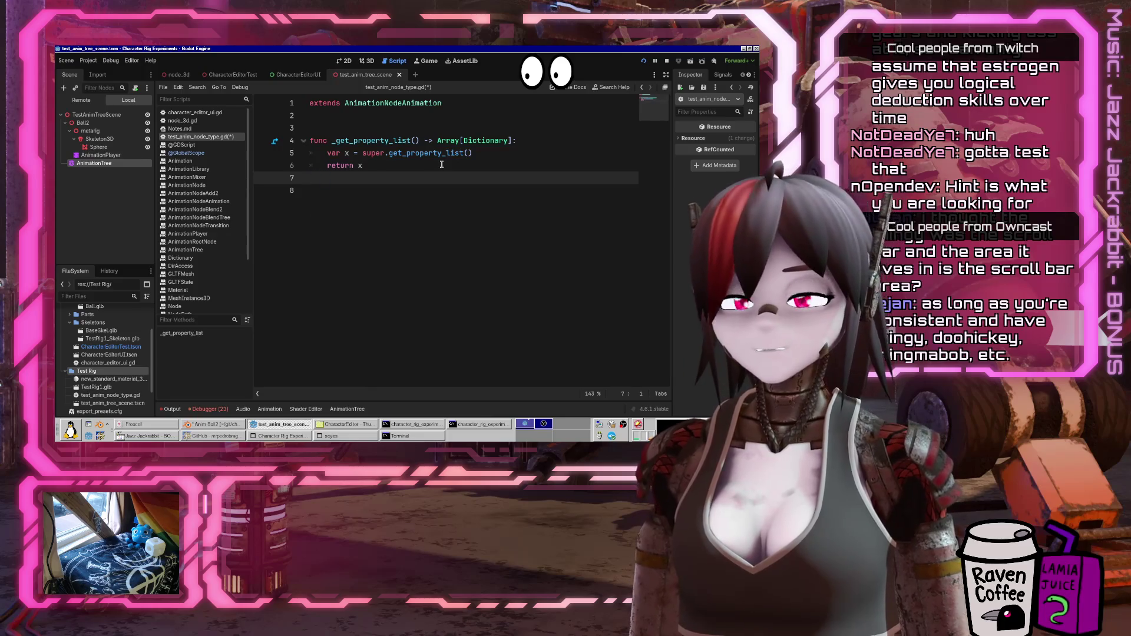
pyautogui.hotkey('ctrl', 's')
# Insert a new line above return x and start the print(x) call.
pyautogui.press('Up')
pyautogui.press('Up')
pyautogui.press('End')
pyautogui.press('Return')
pyautogui.write('p')
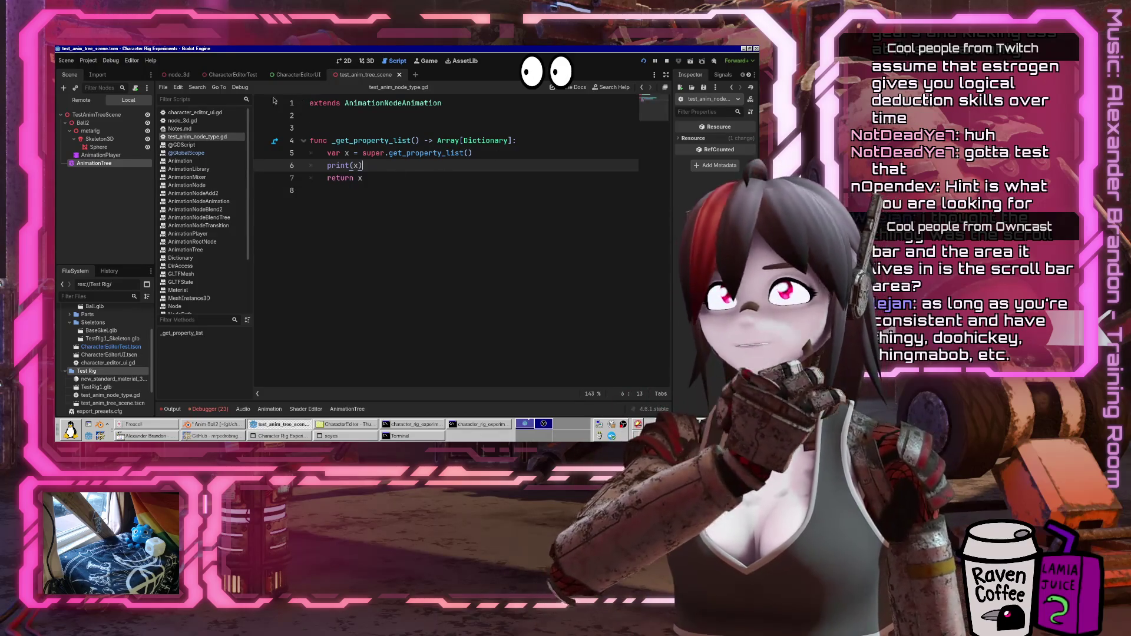
# Clear the debugger's error list and check the Output log.
pyautogui.click(205, 409)
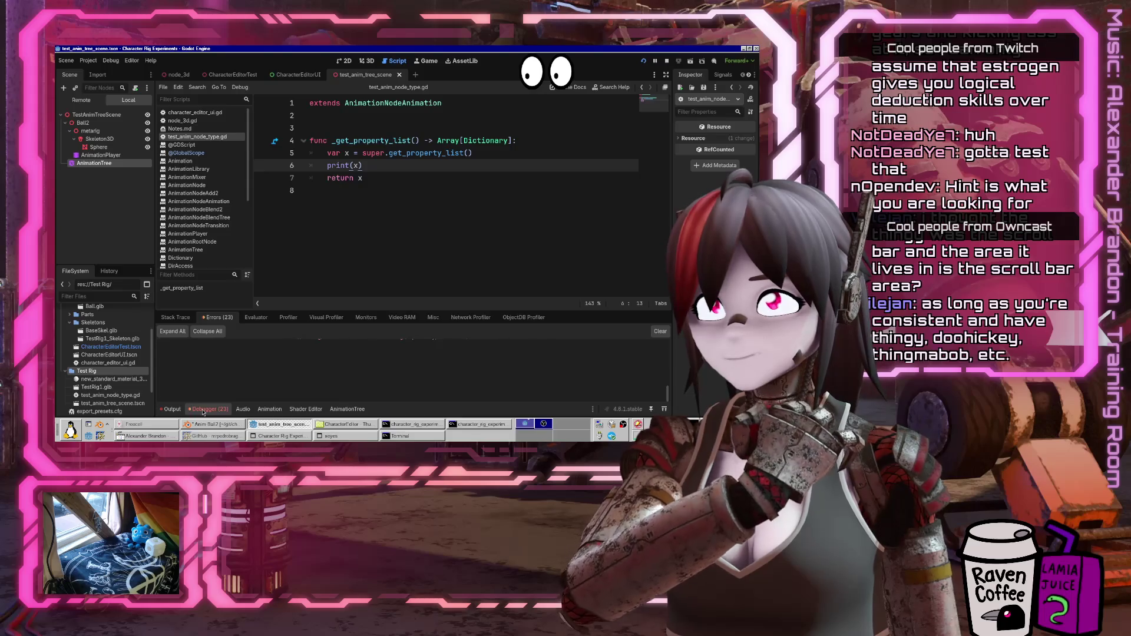
pyautogui.click(658, 331)
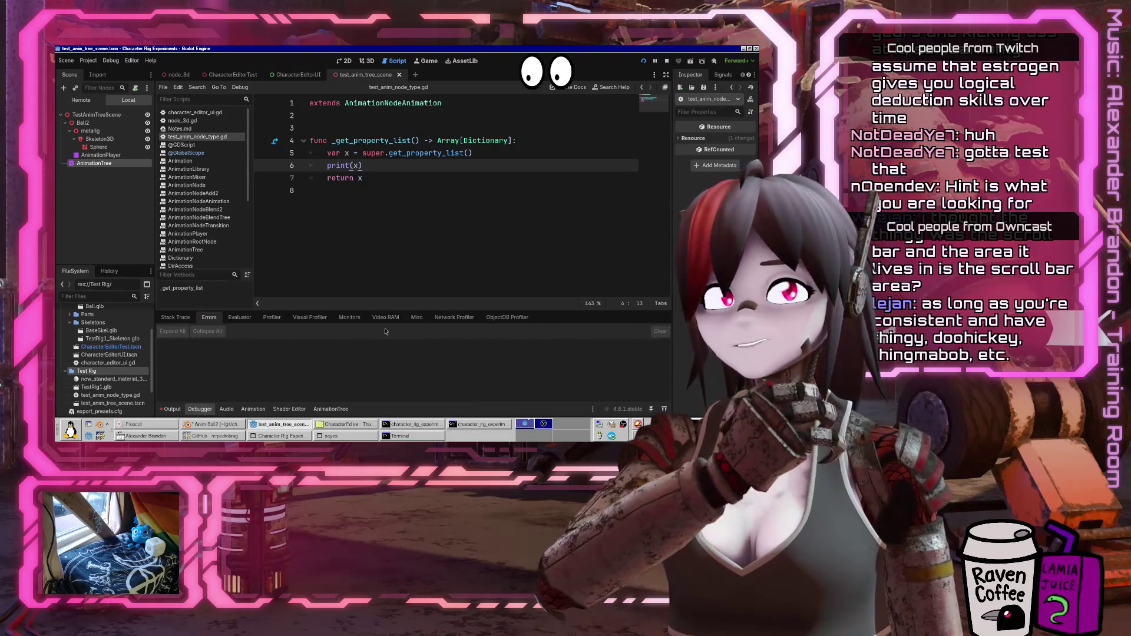
pyautogui.click(171, 409)
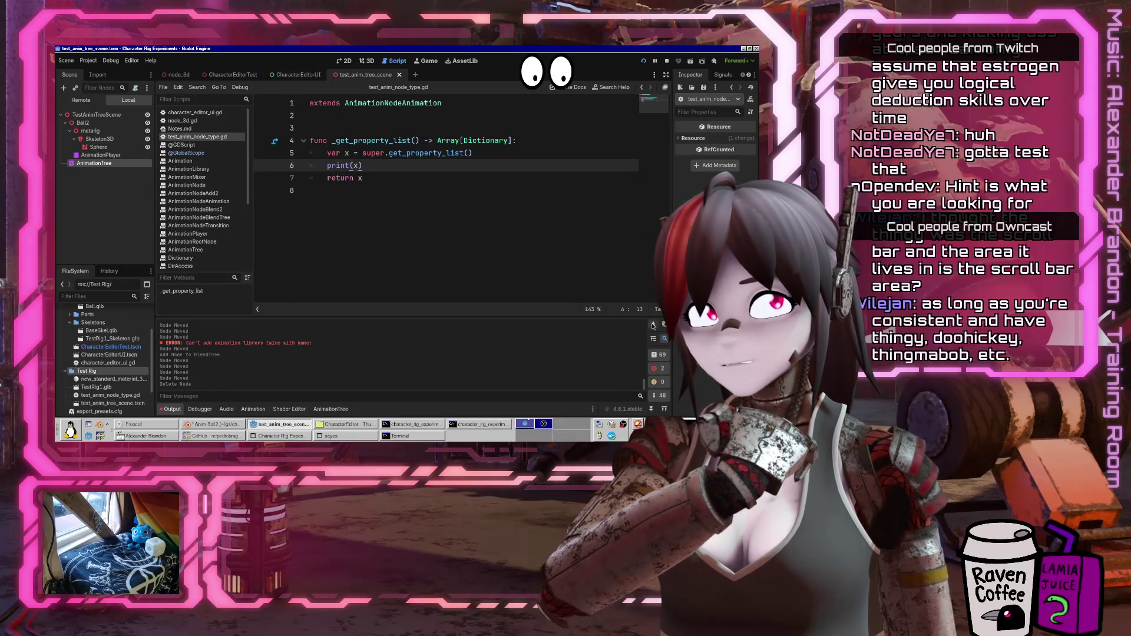
pyautogui.click(200, 410)
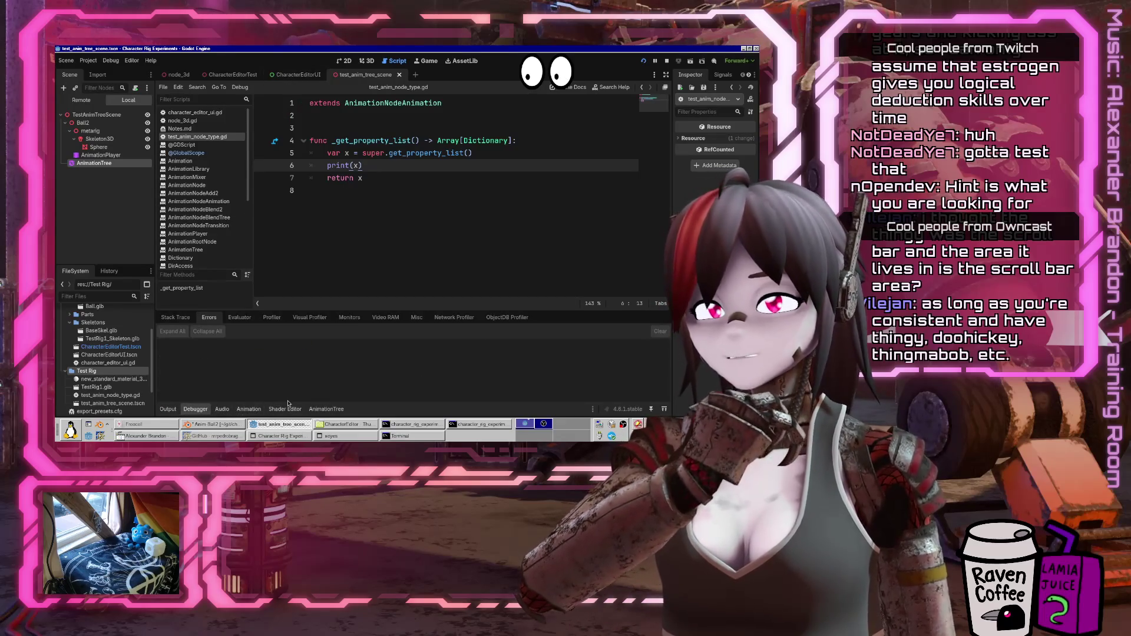
# Show the AnimationTree graph editor and make its panel taller.
pyautogui.click(259, 410)
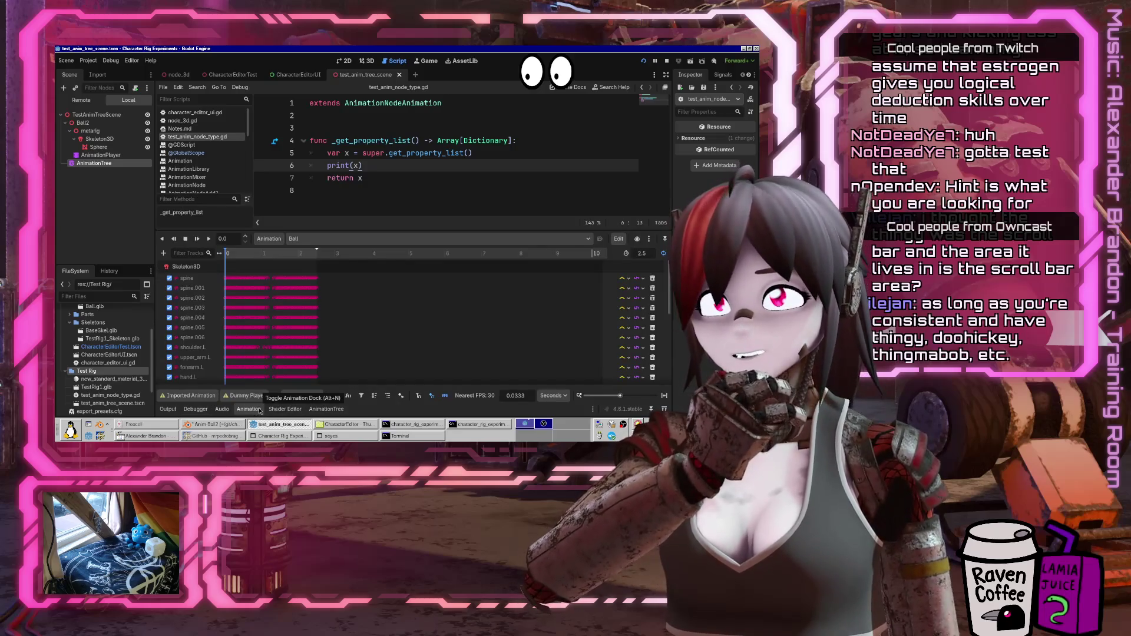
pyautogui.click(326, 409)
pyautogui.moveTo(375, 289); pyautogui.dragTo(371, 221)
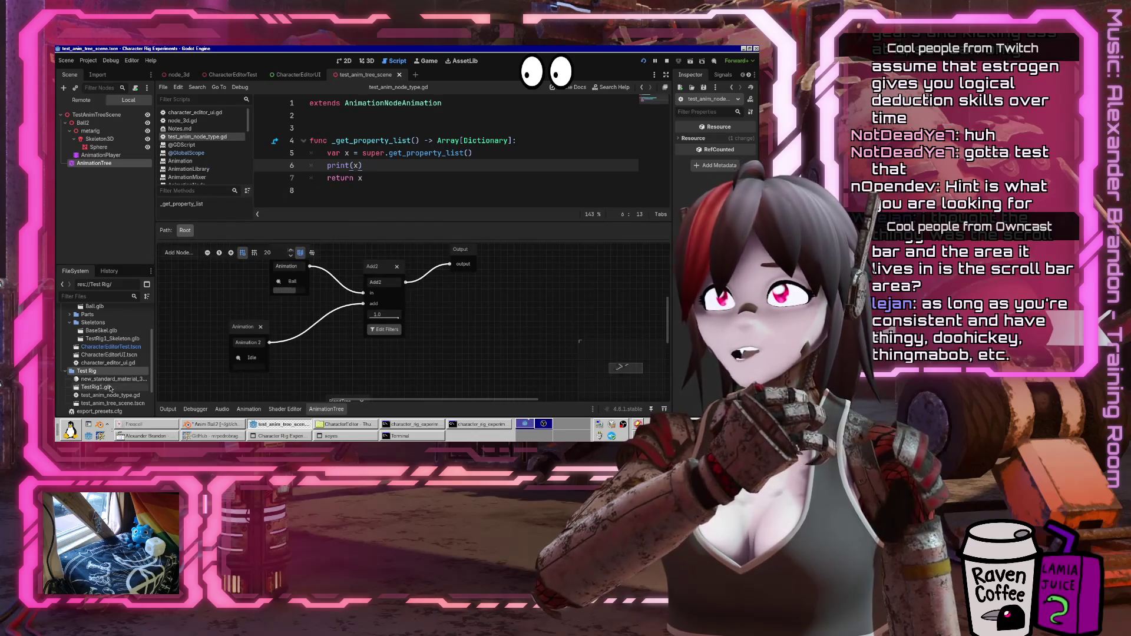
# Declare class_name KiriTestNode on line 2 of the script and save it.
pyautogui.rightClick(351, 363)
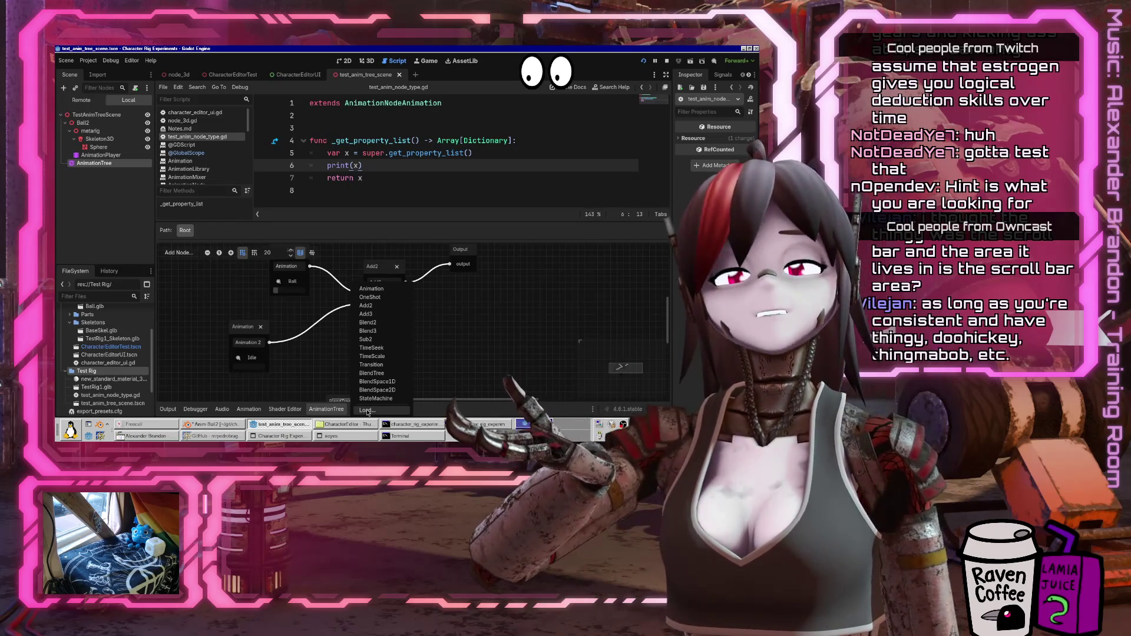
pyautogui.press('Escape')
pyautogui.click(365, 116)
pyautogui.write('class')
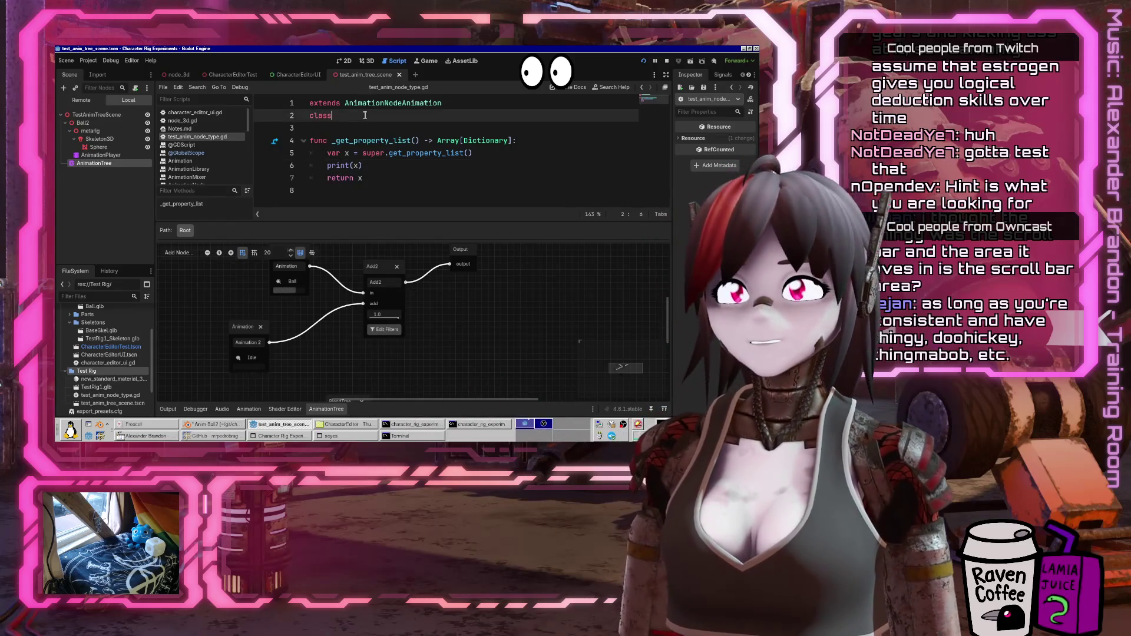
pyautogui.write('_name KiriTest')
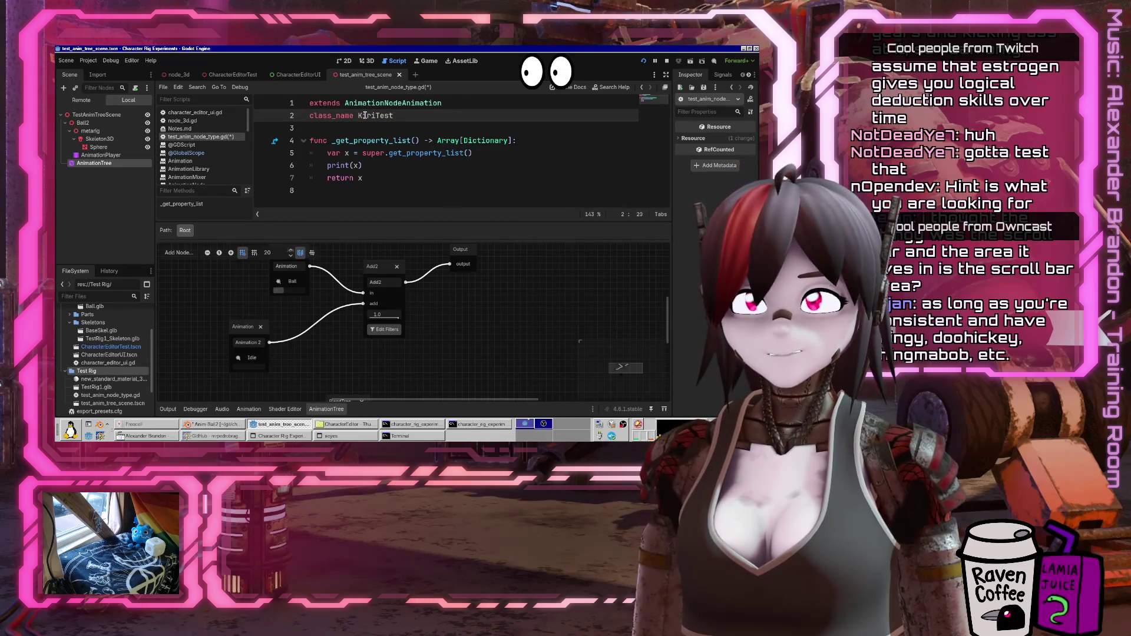
pyautogui.press('Return')
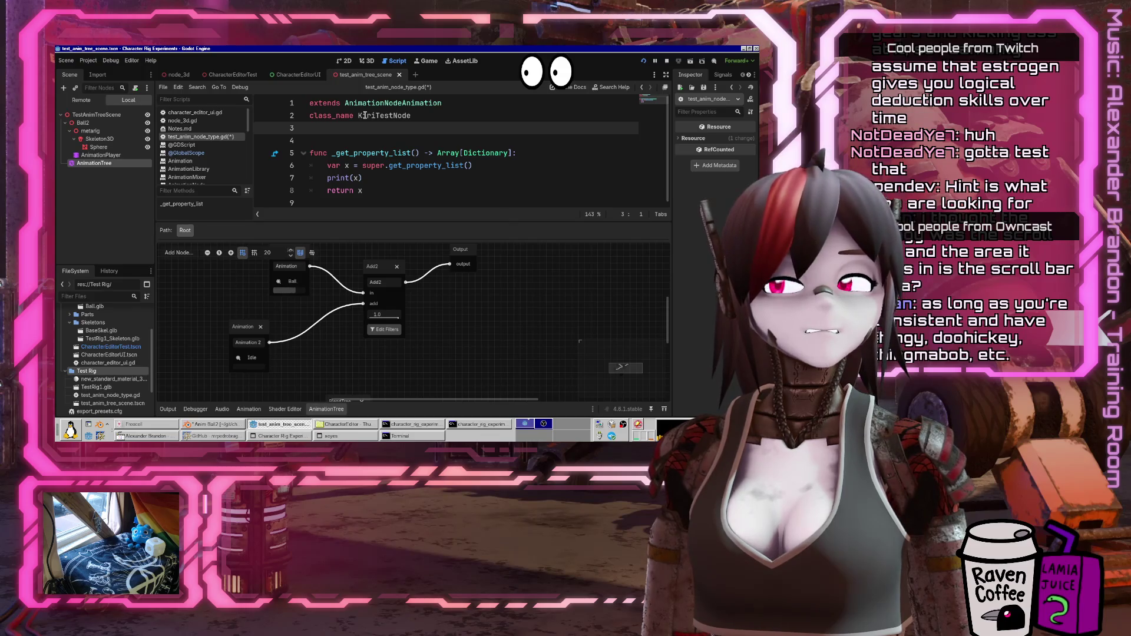
pyautogui.hotkey('ctrl', 's')
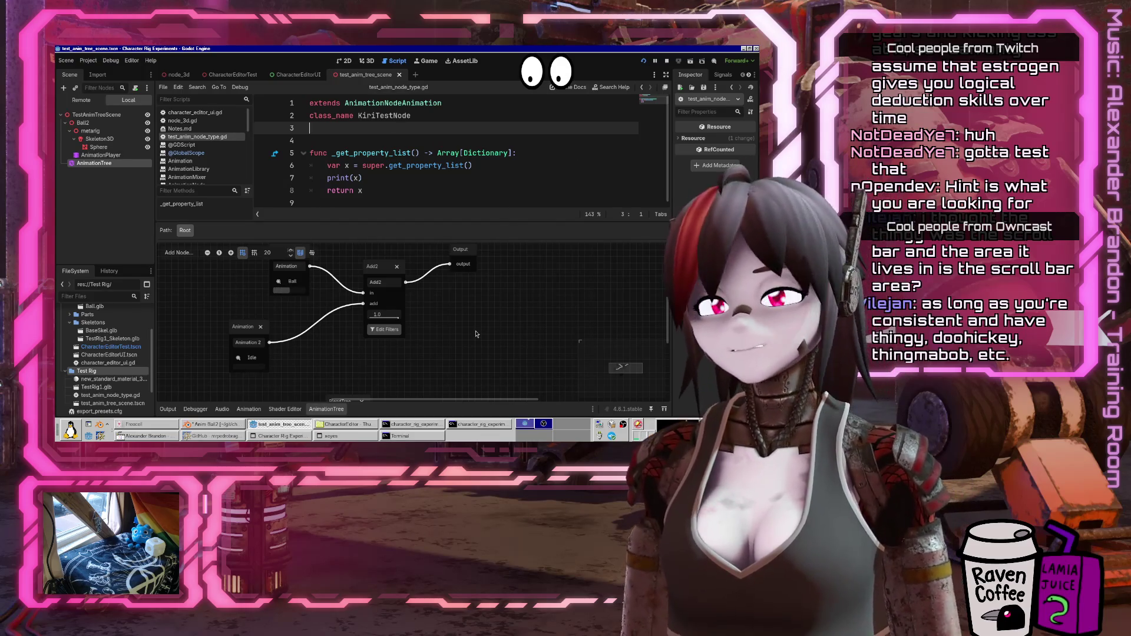
pyautogui.press('Up')
pyautogui.press('Up')
pyautogui.press('Return')
pyautogui.press('Up')
pyautogui.write('@')
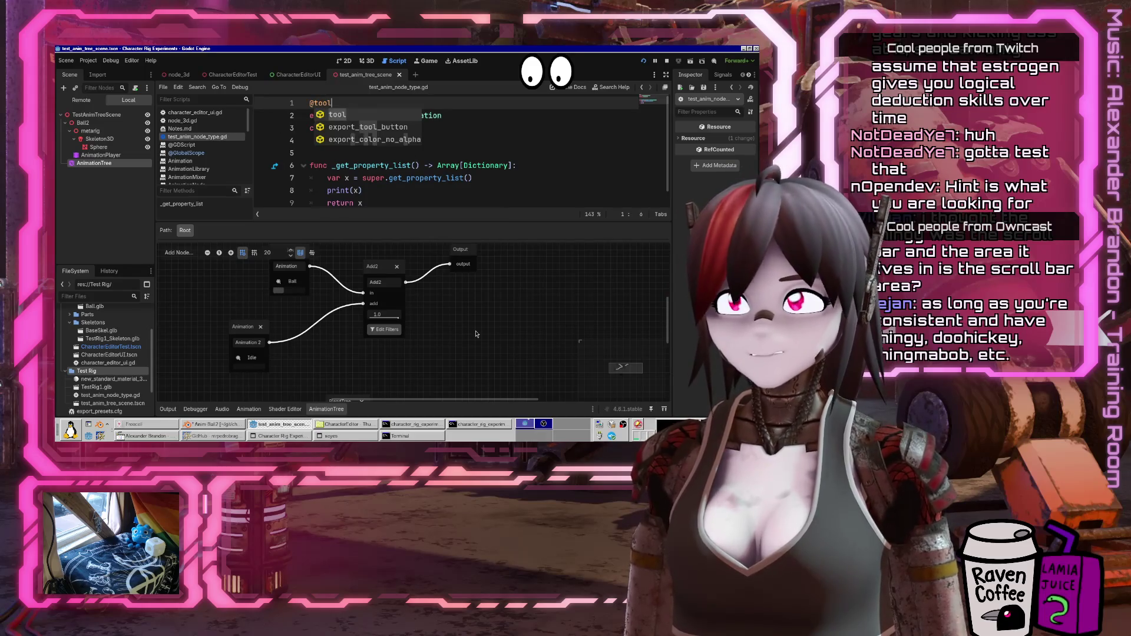
# Close the add-node list, then cancel the Open a File dialog after going up to res://.
pyautogui.rightClick(472, 309)
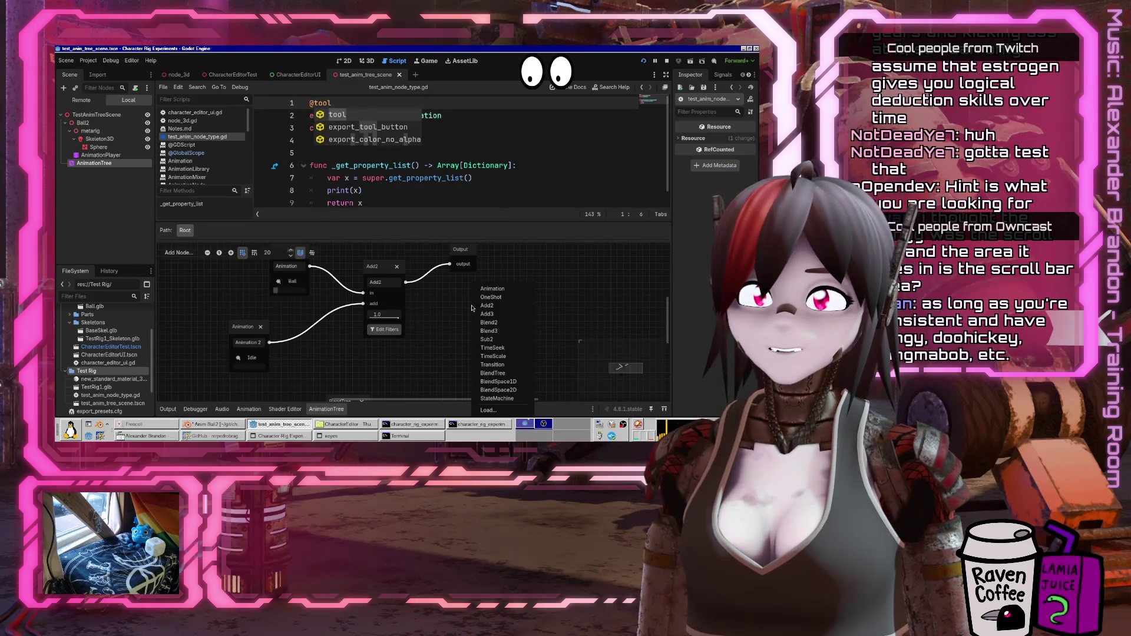
pyautogui.click(337, 372)
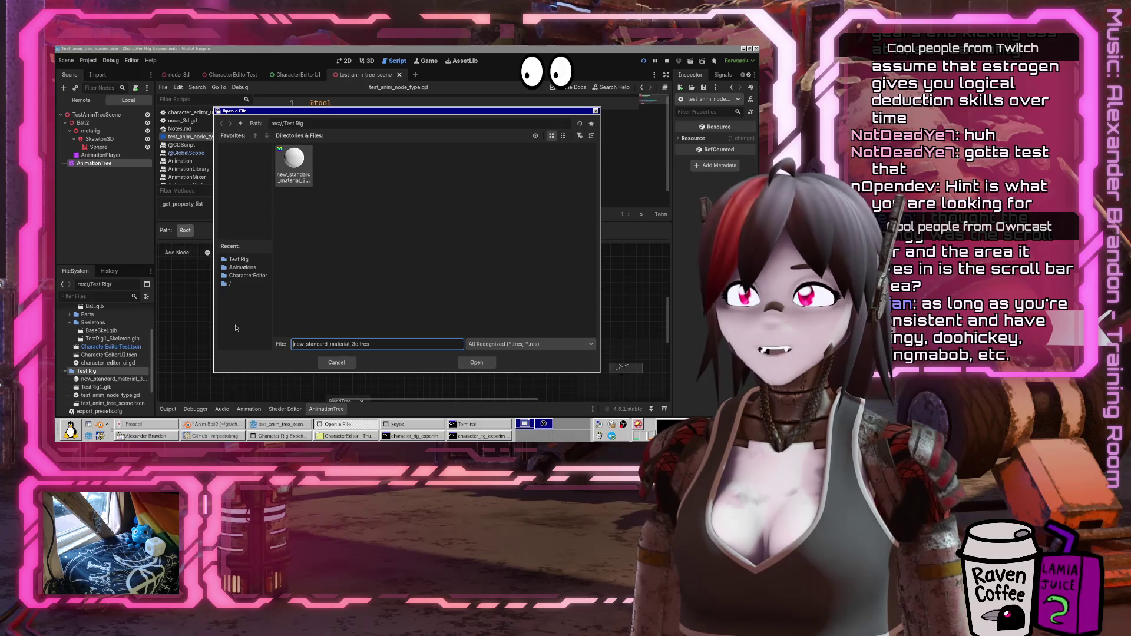
pyautogui.click(240, 124)
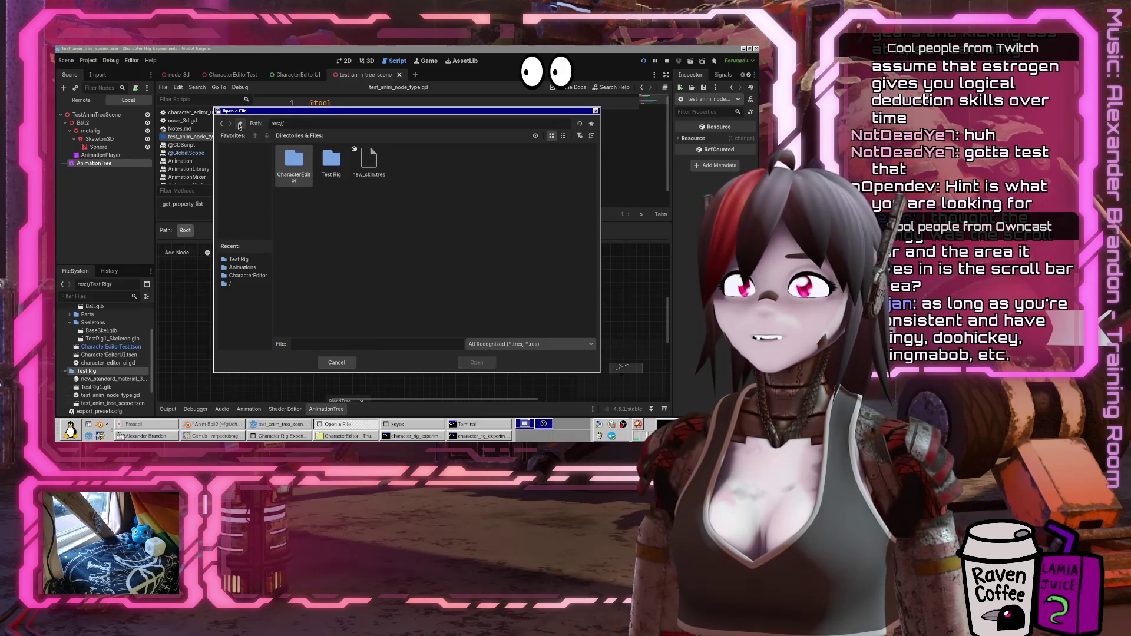
pyautogui.click(336, 362)
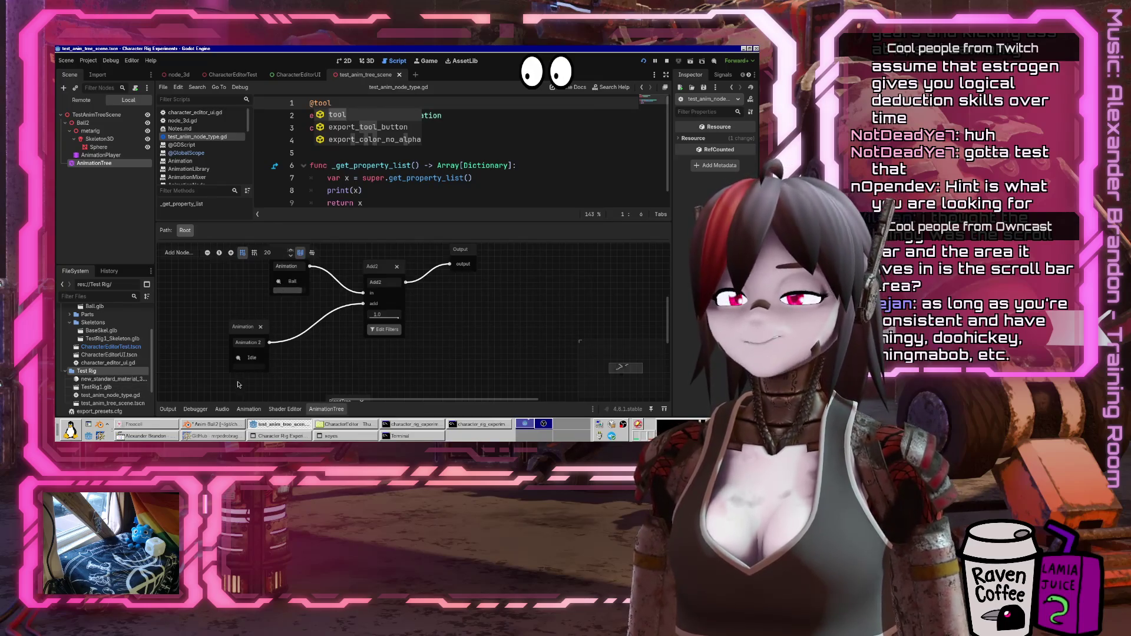
pyautogui.click(211, 436)
# Search the web in a new tab for 'godot create new animationnode type'.
pyautogui.hotkey('ctrl', 't')
pyautogui.write('godot gr')
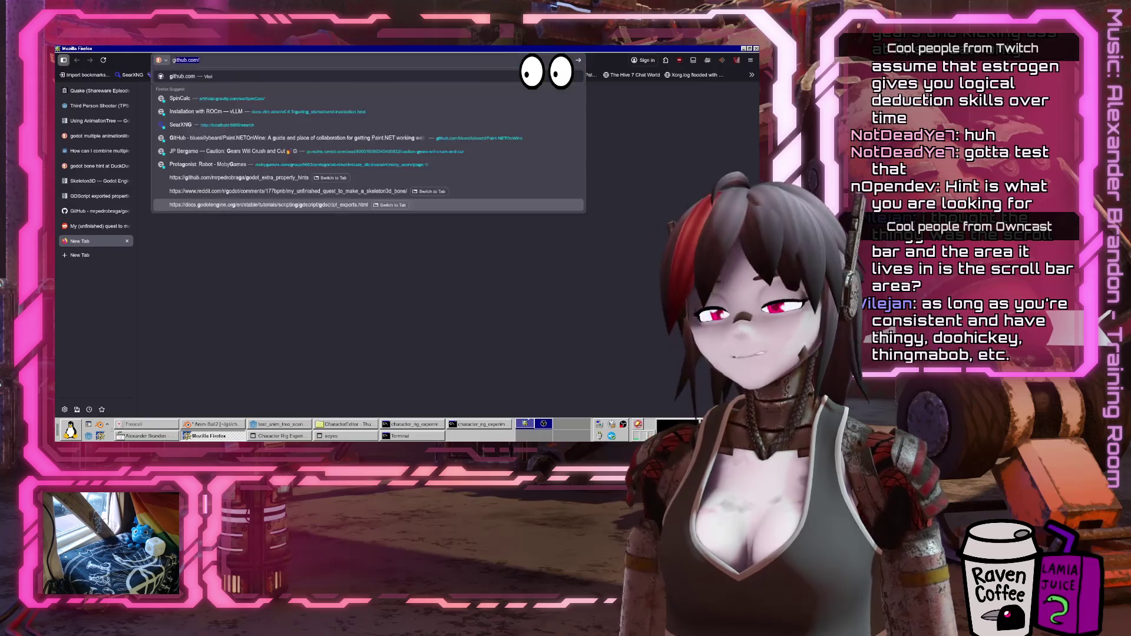
pyautogui.press('BackSpace')
pyautogui.press('BackSpace')
pyautogui.write('create new naimation')
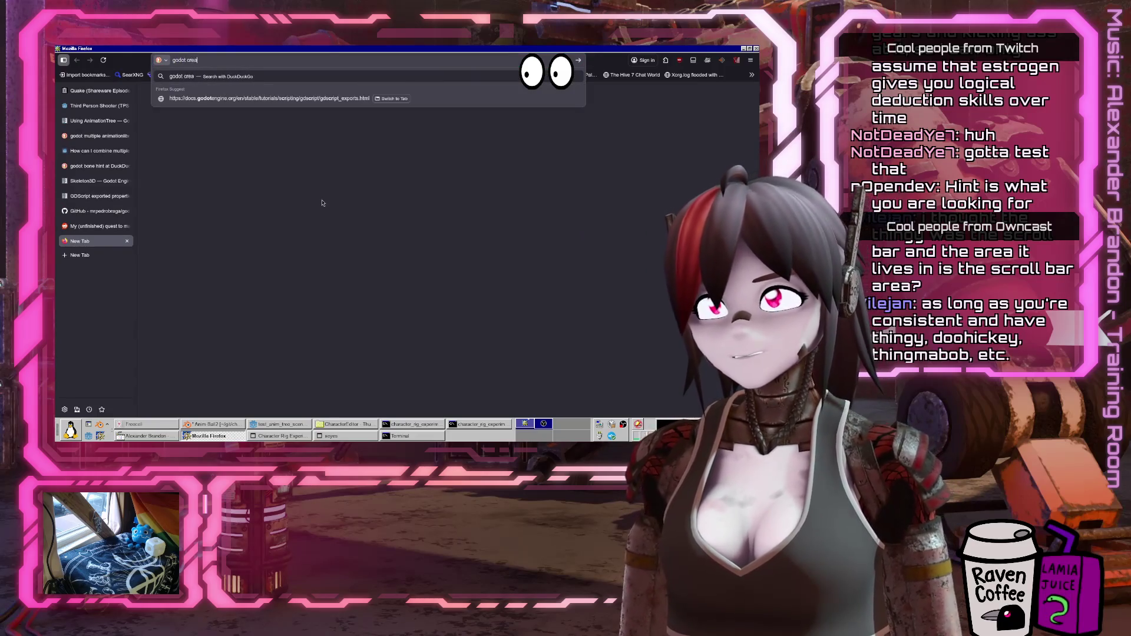
pyautogui.press('BackSpace')
pyautogui.press('BackSpace')
pyautogui.press('BackSpace')
pyautogui.write('animationnode t')
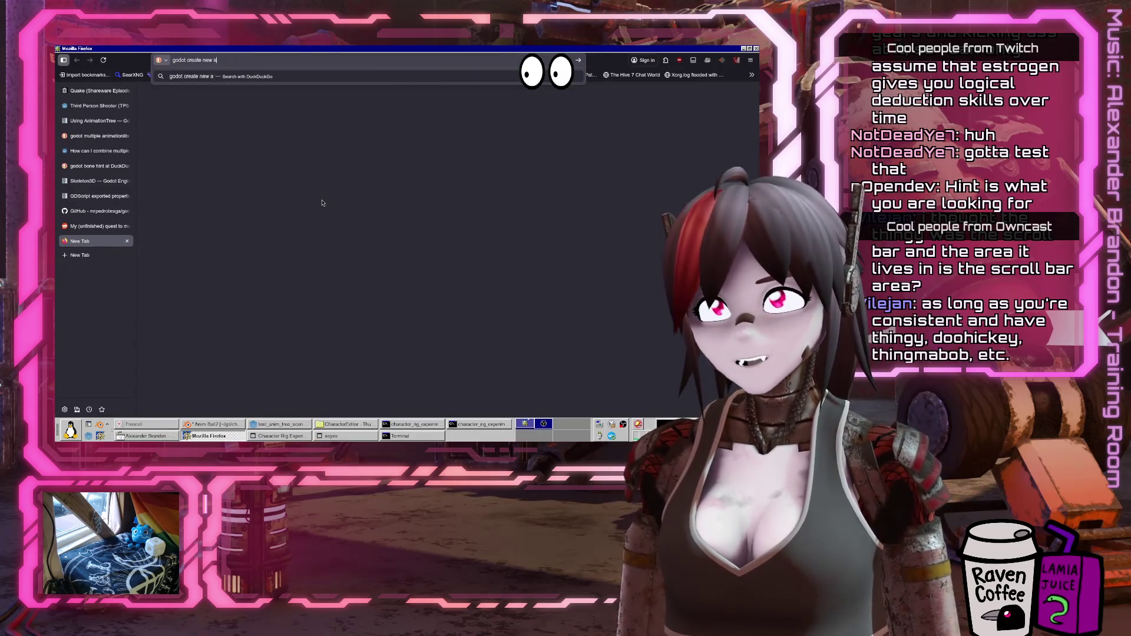
pyautogui.write('ype')
pyautogui.press('Return')
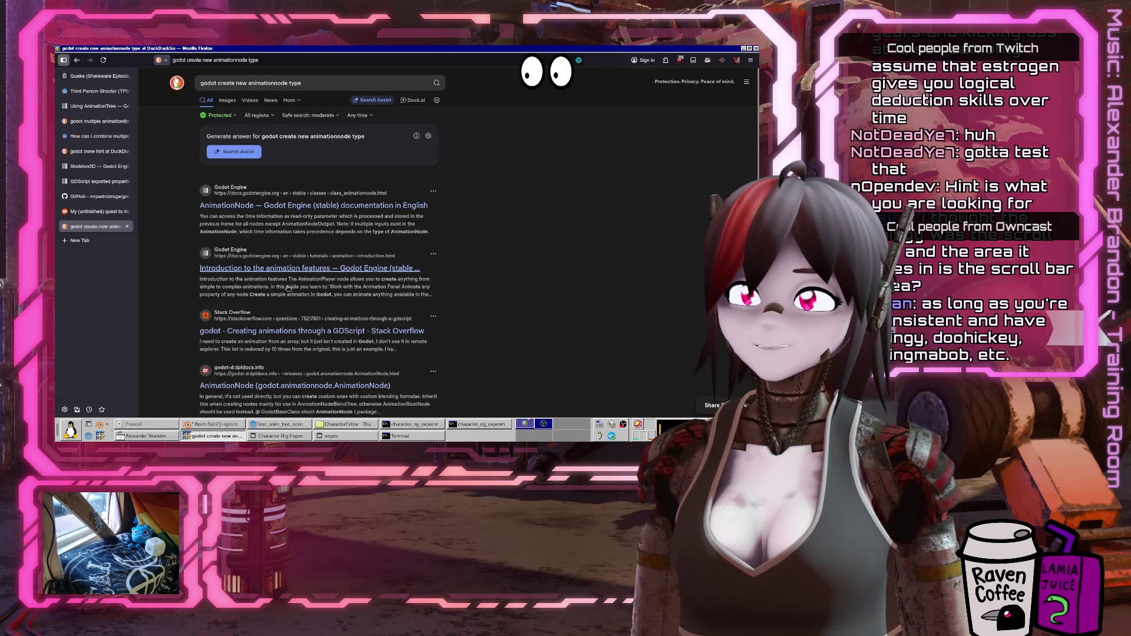
# Read the Reddit r/godot result, then go back and open the Godot Forum custom node type topic.
pyautogui.scroll(-3, 298, 268)
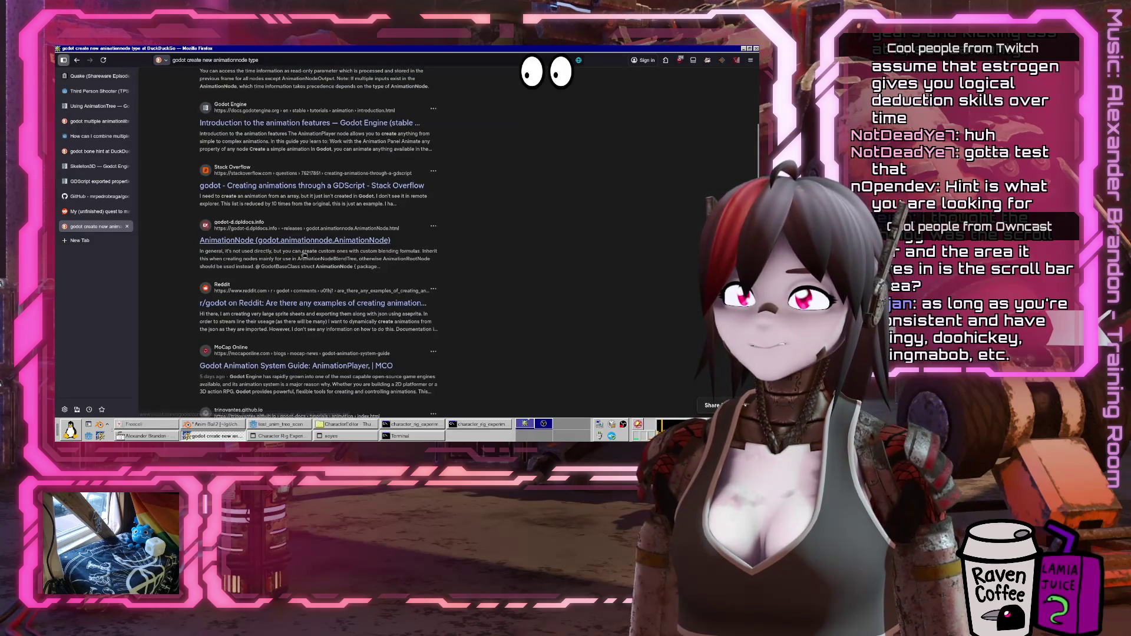
pyautogui.click(299, 309)
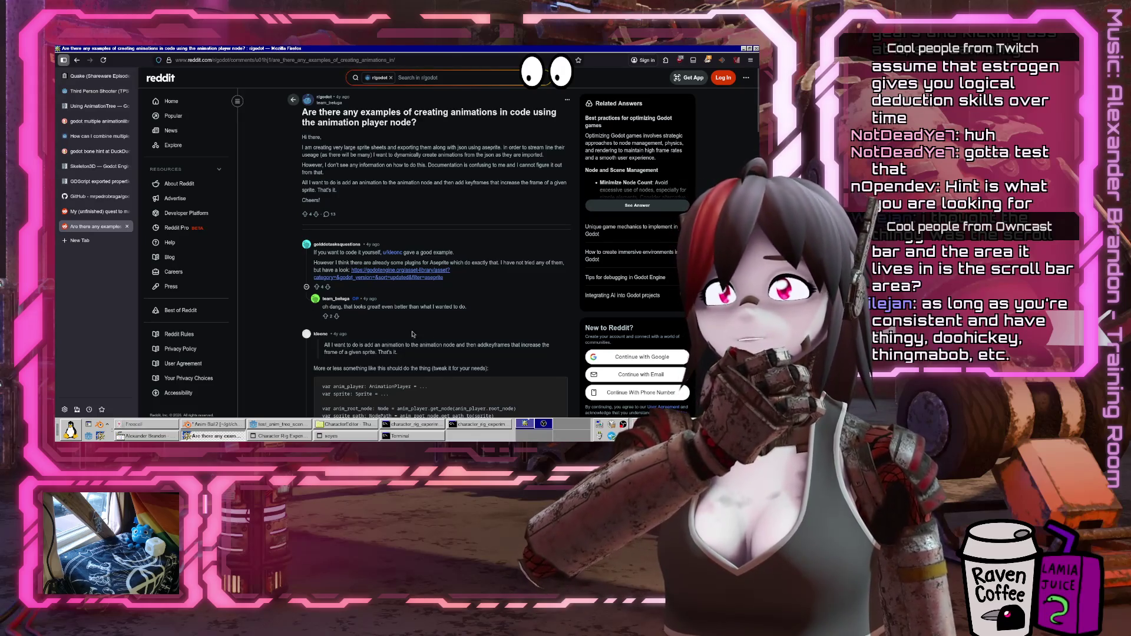
pyautogui.scroll(-3, 430, 336)
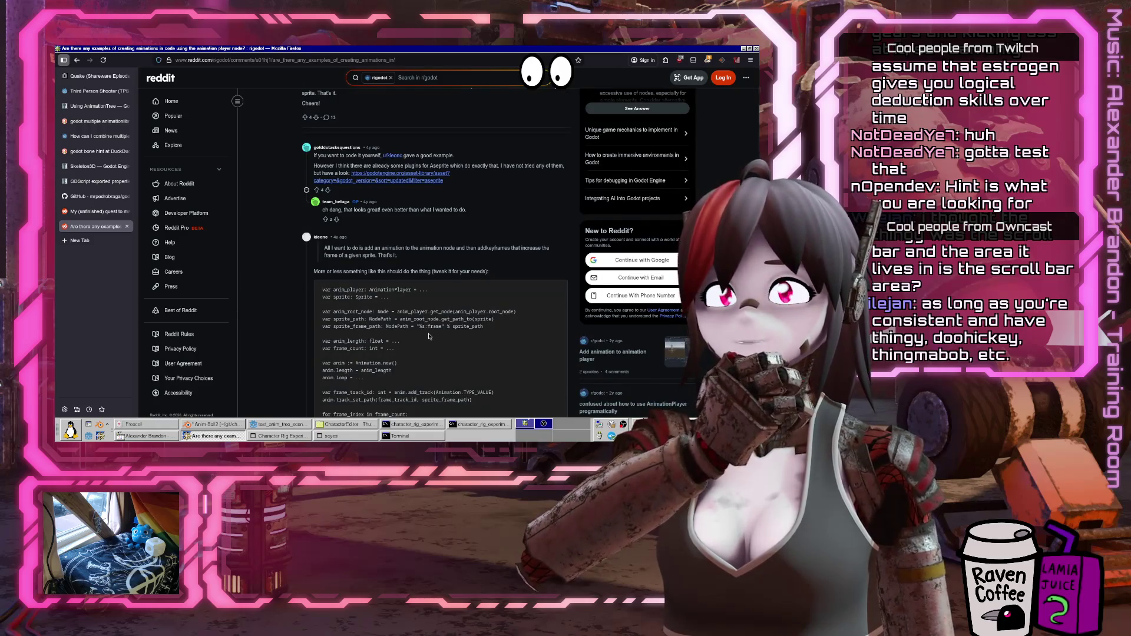
pyautogui.scroll(-10, 430, 336)
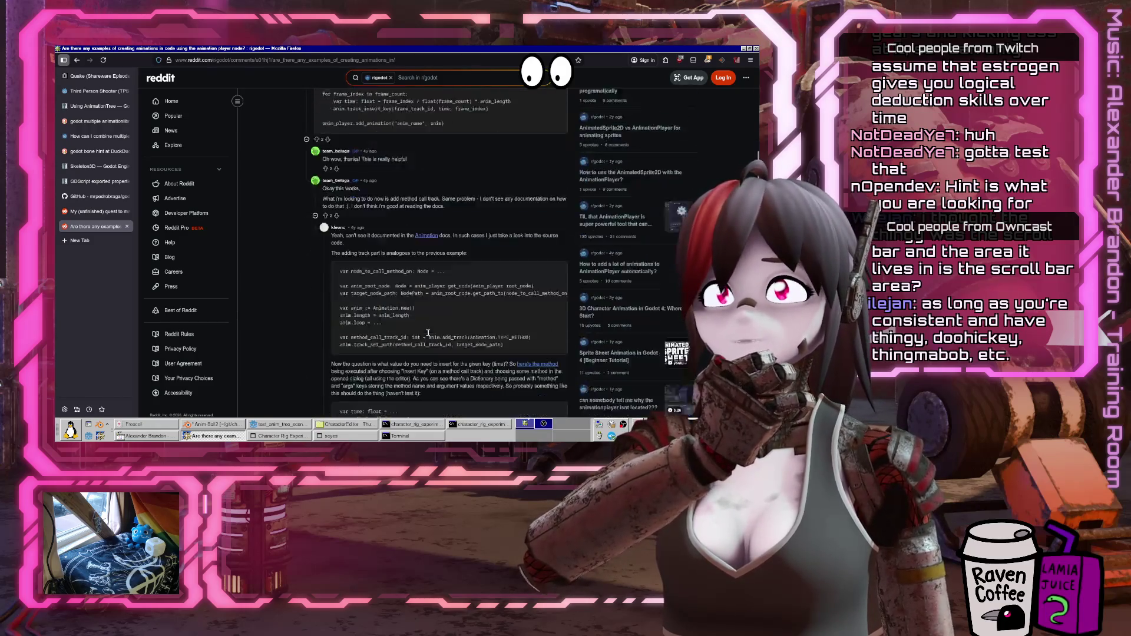
pyautogui.scroll(-5, 430, 336)
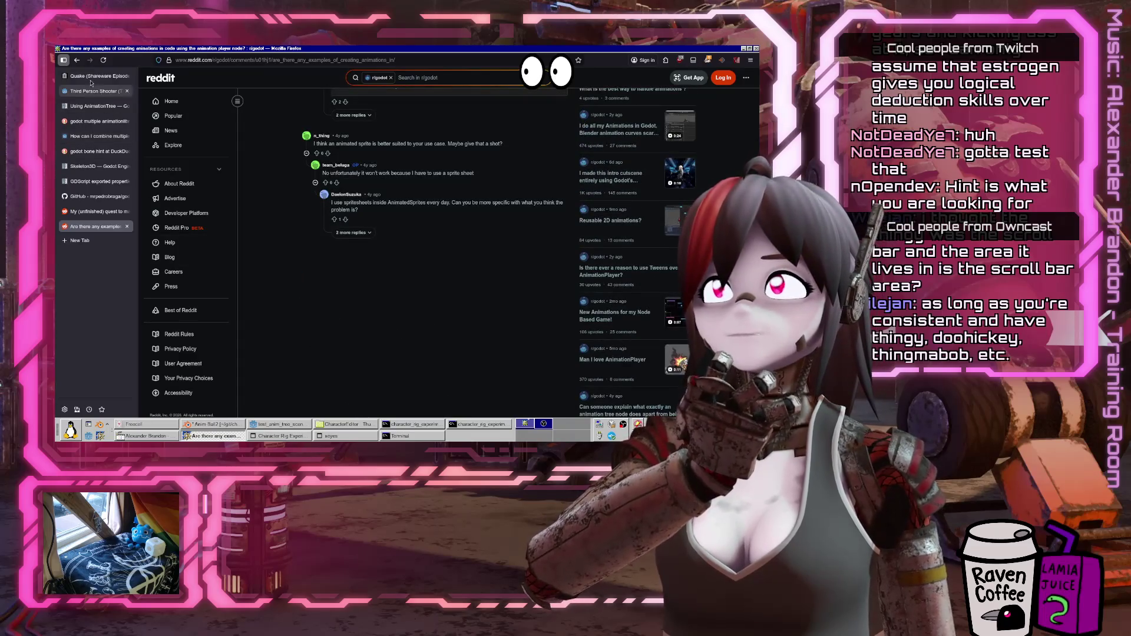
pyautogui.click(77, 61)
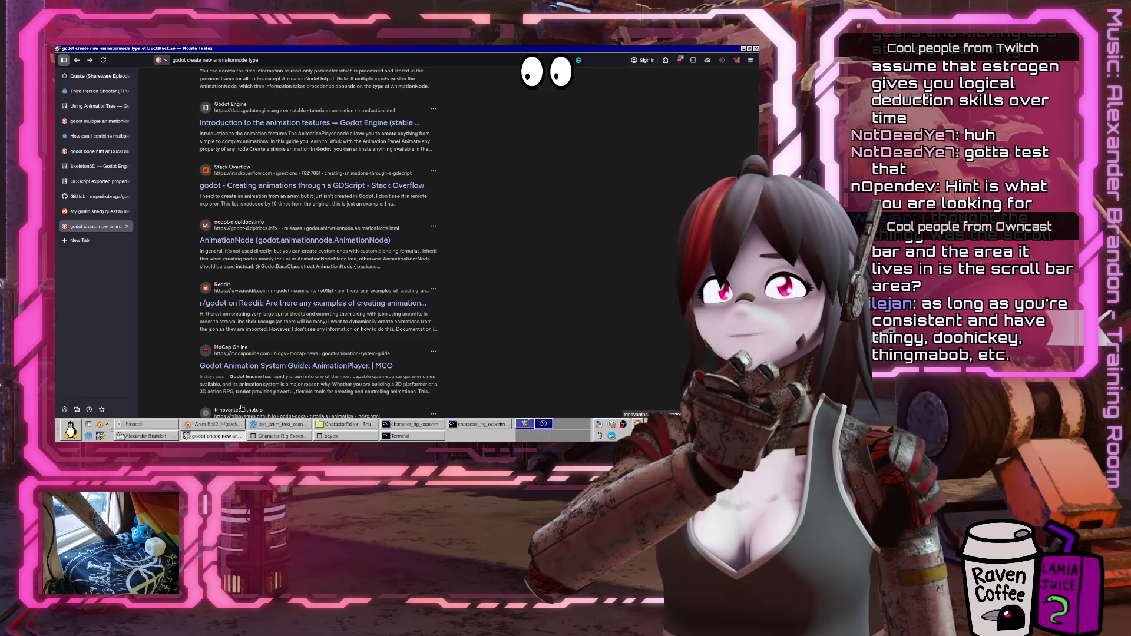
pyautogui.scroll(-3, 248, 401)
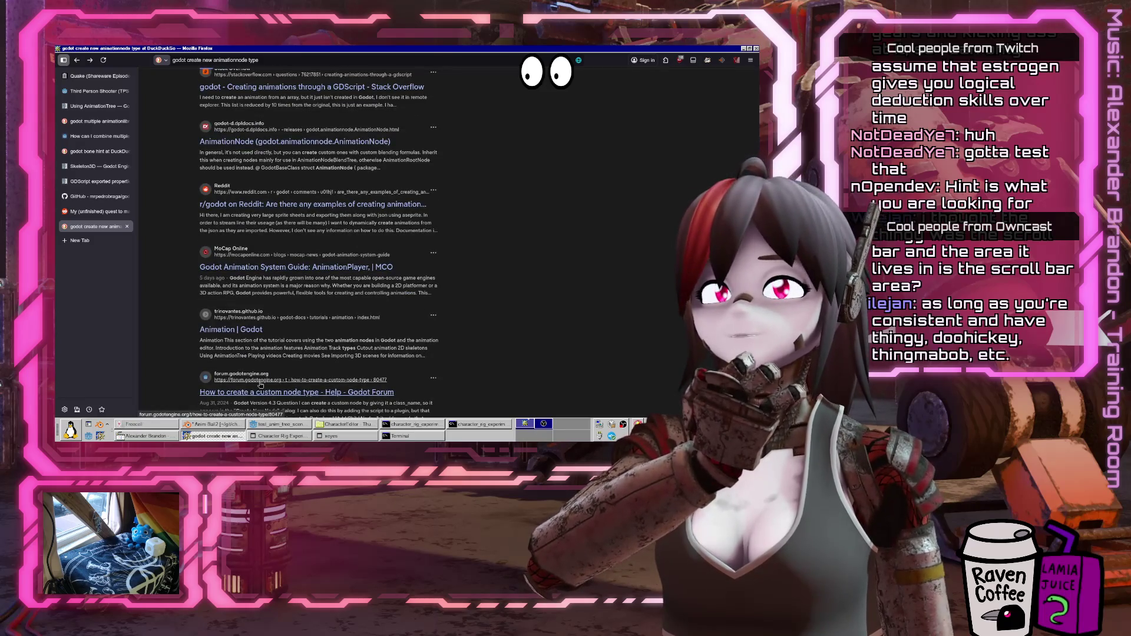
pyautogui.scroll(-3, 261, 384)
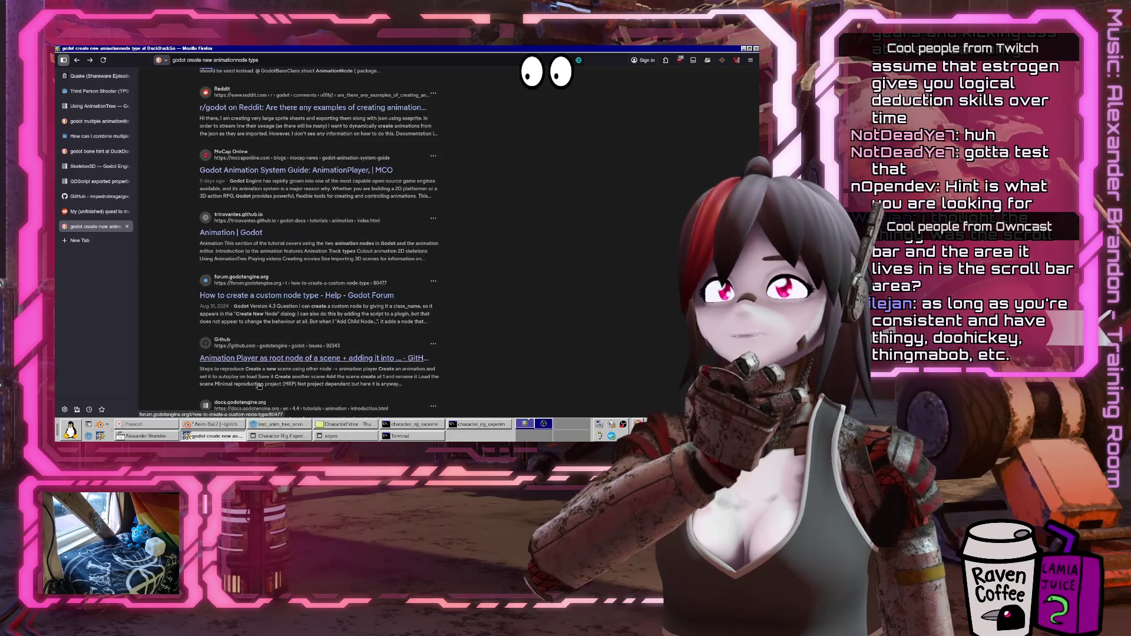
pyautogui.click(266, 298)
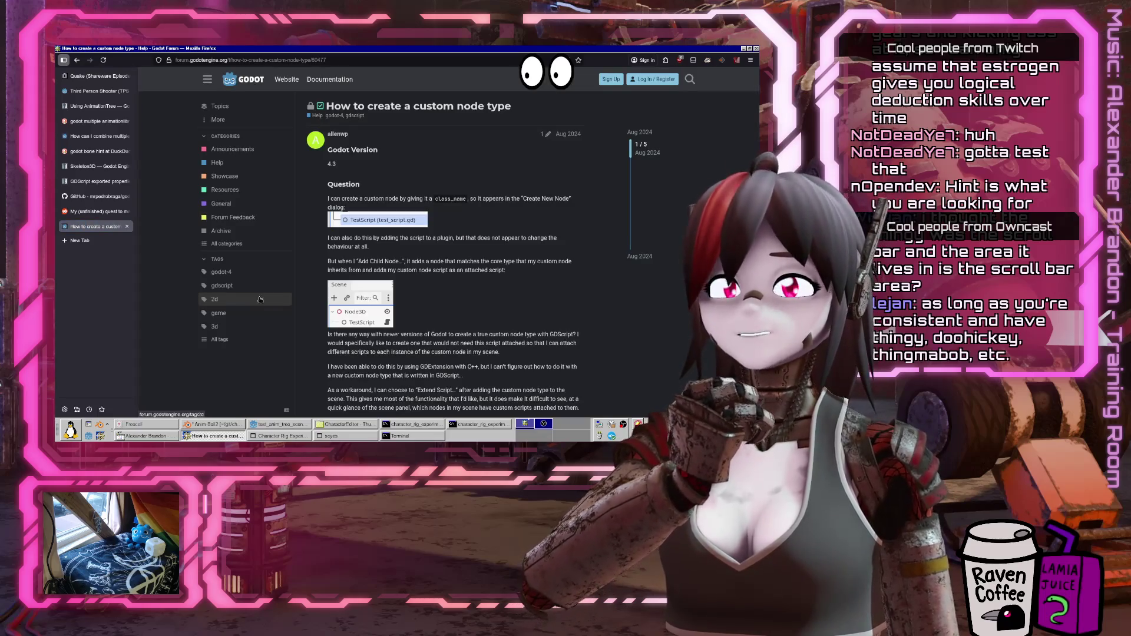
# Go back to the search results and minimize Firefox to reveal Godot.
pyautogui.hotkey('alt', 'Left')
pyautogui.click(217, 439)
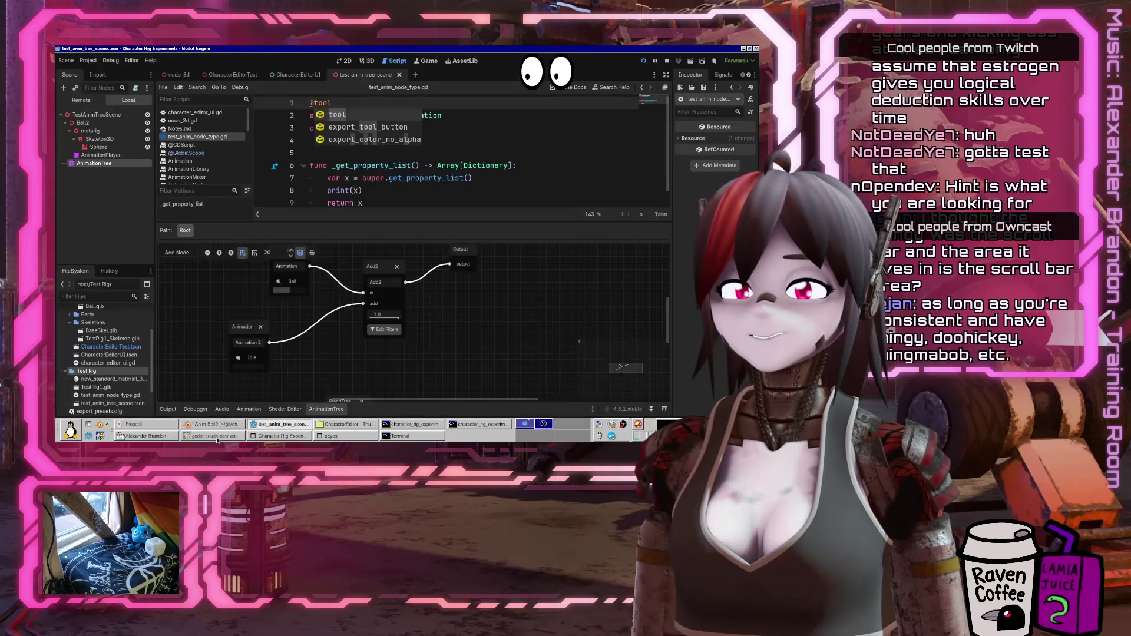
pyautogui.rightClick(482, 320)
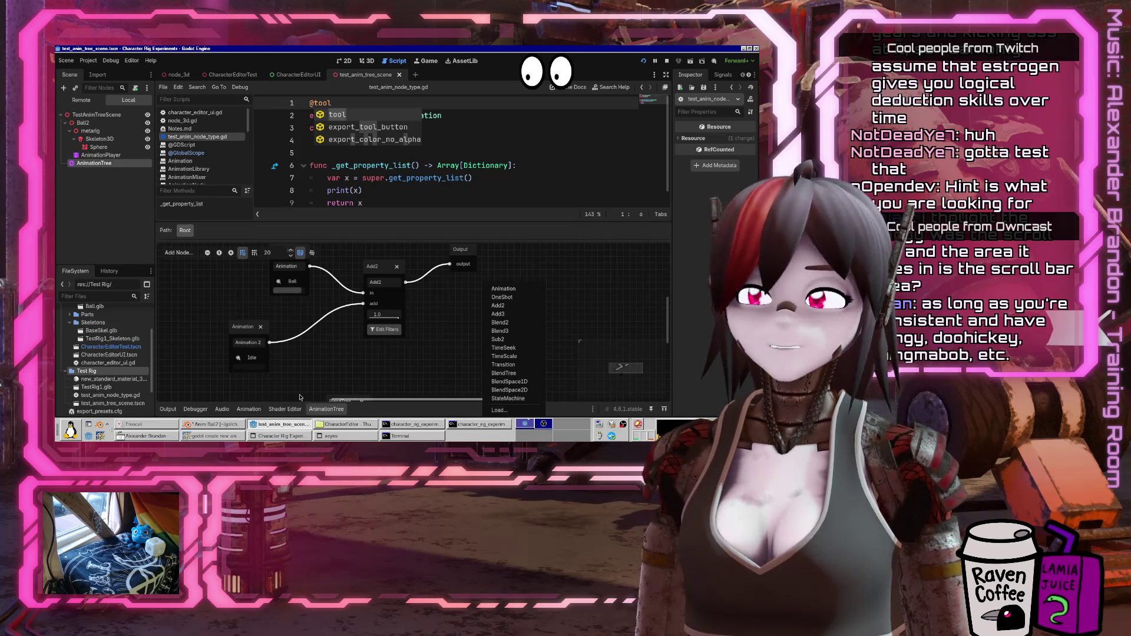
pyautogui.click(124, 375)
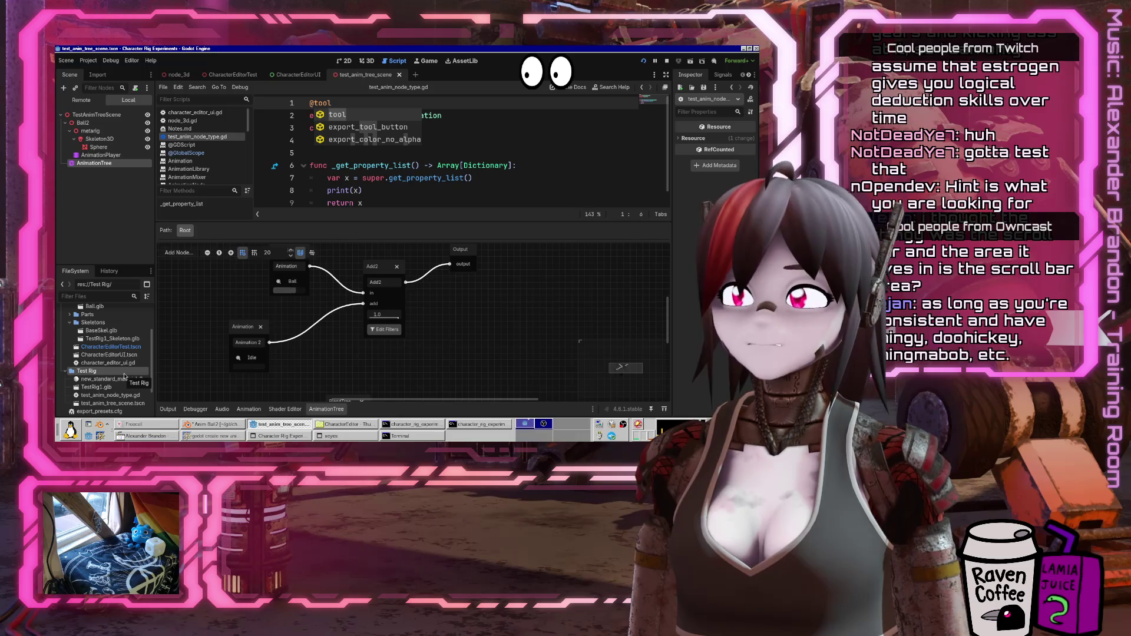
pyautogui.click(422, 178)
pyautogui.click(422, 192)
pyautogui.hotkey('ctrl', 'a')
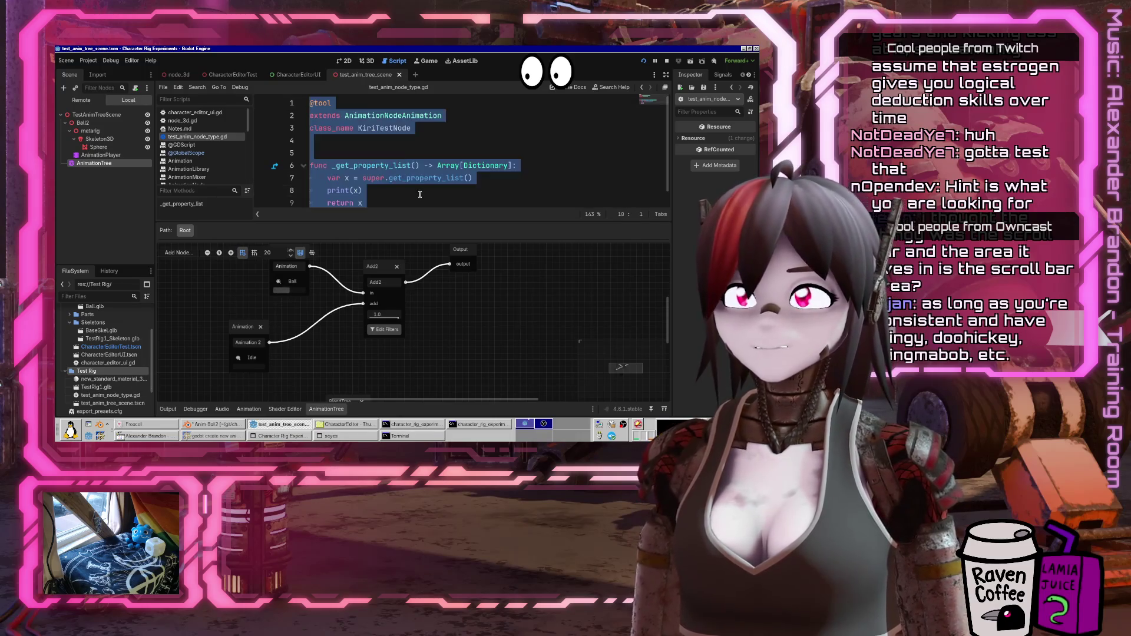
pyautogui.moveTo(85, 372); pyautogui.dragTo(118, 412)
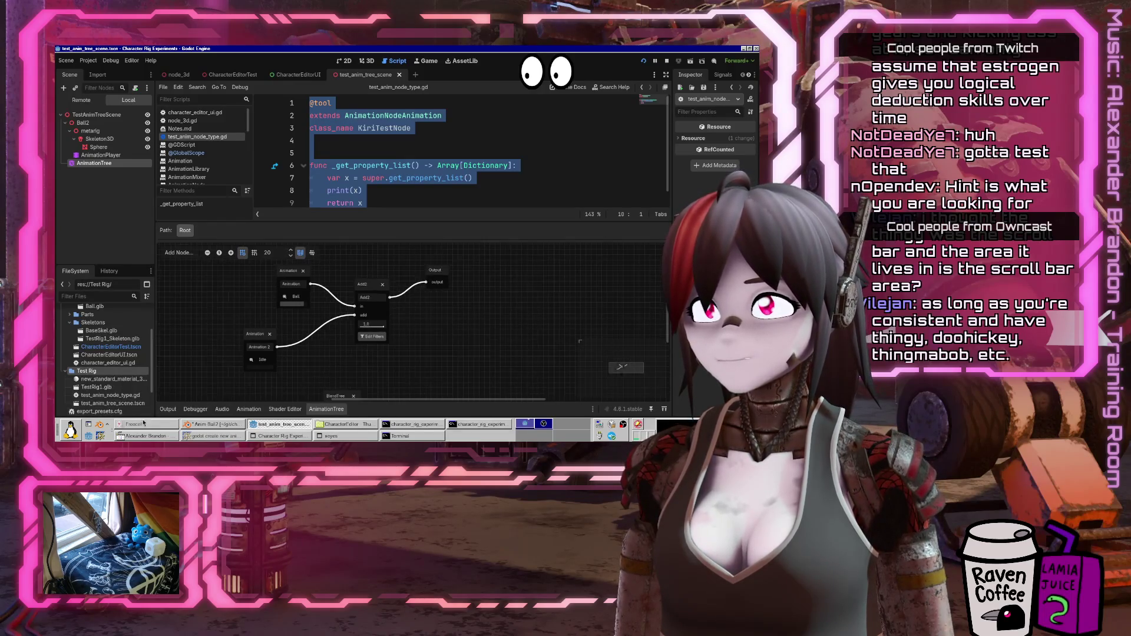
pyautogui.click(112, 395)
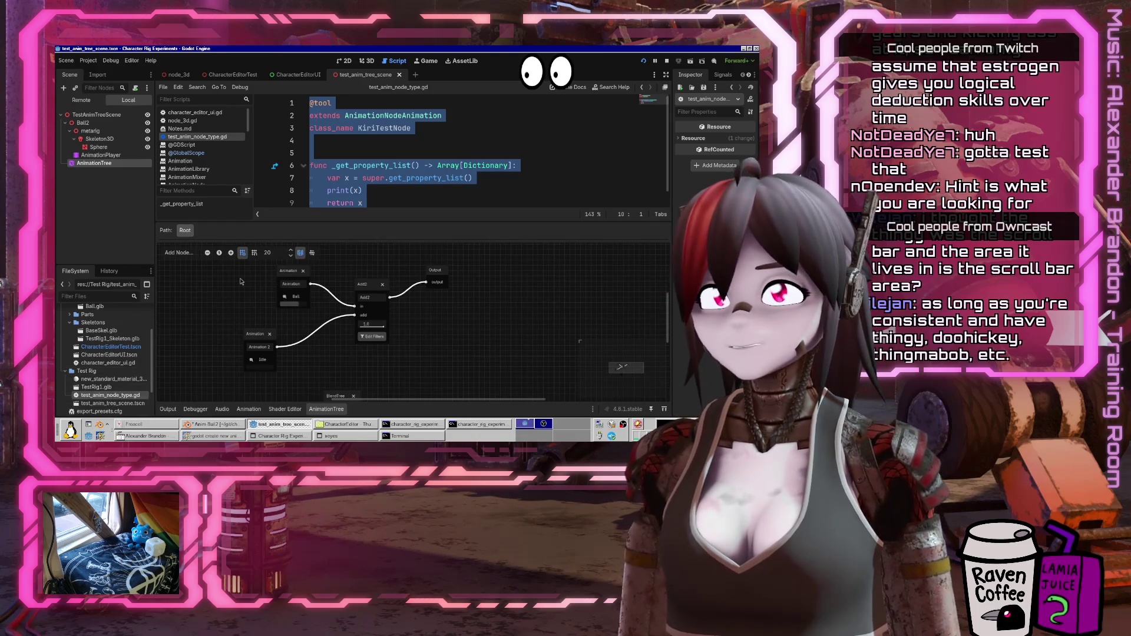
pyautogui.rightClick(98, 371)
# Create a new AnimationNode resource named asdfasdf.tres in the Test Rig folder.
pyautogui.moveTo(124, 288)
pyautogui.click(232, 312)
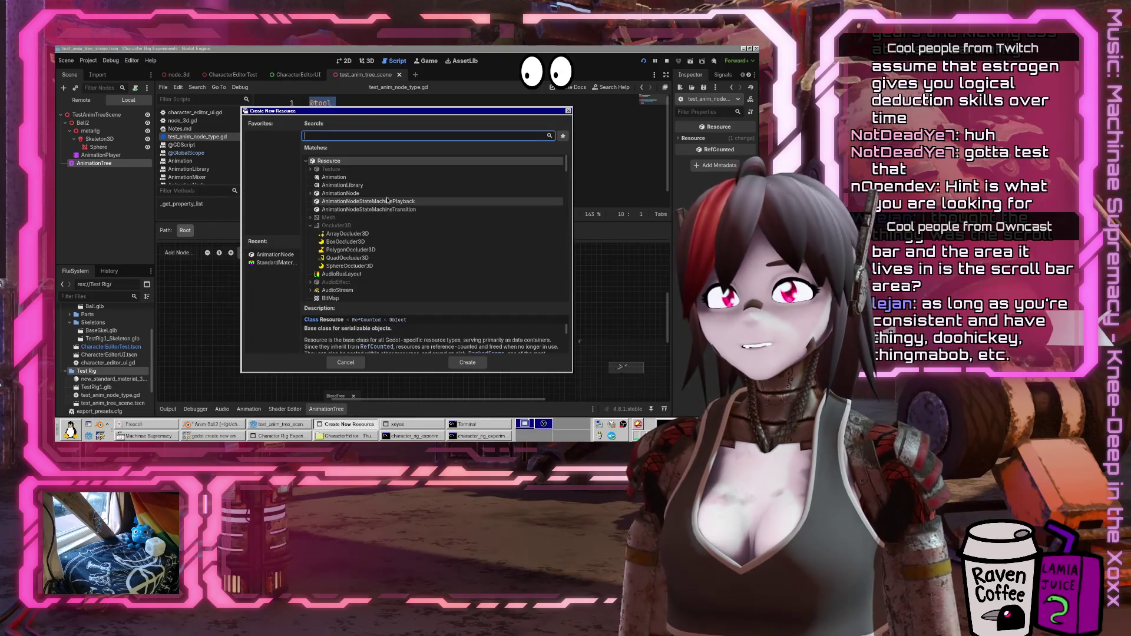
pyautogui.doubleClick(362, 193)
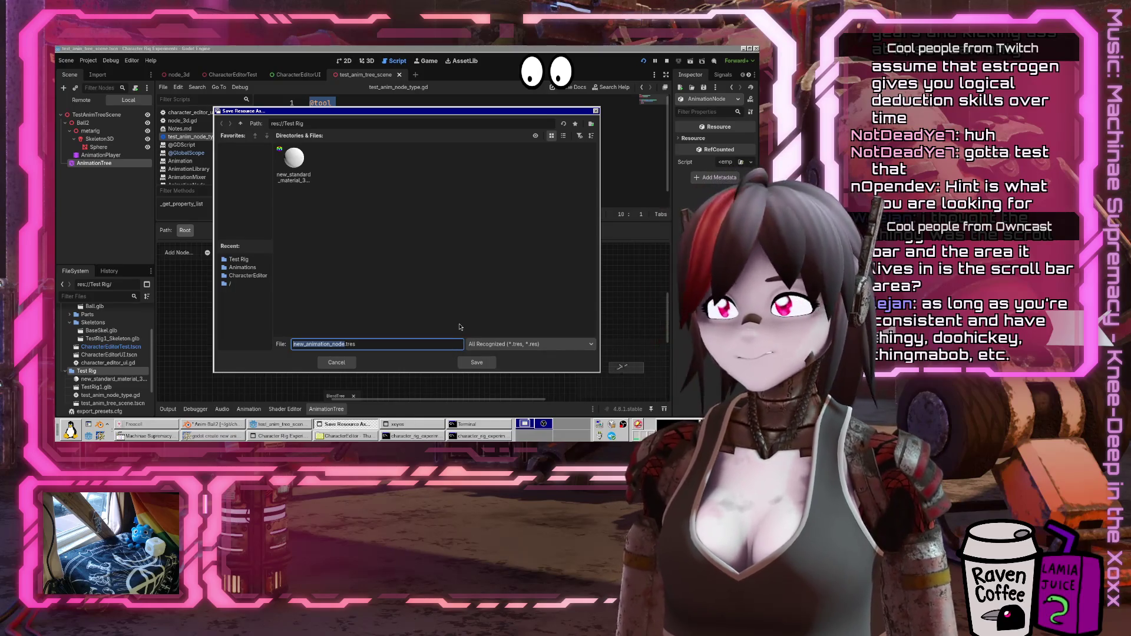
pyautogui.write('asdfasdf')
pyautogui.click(482, 363)
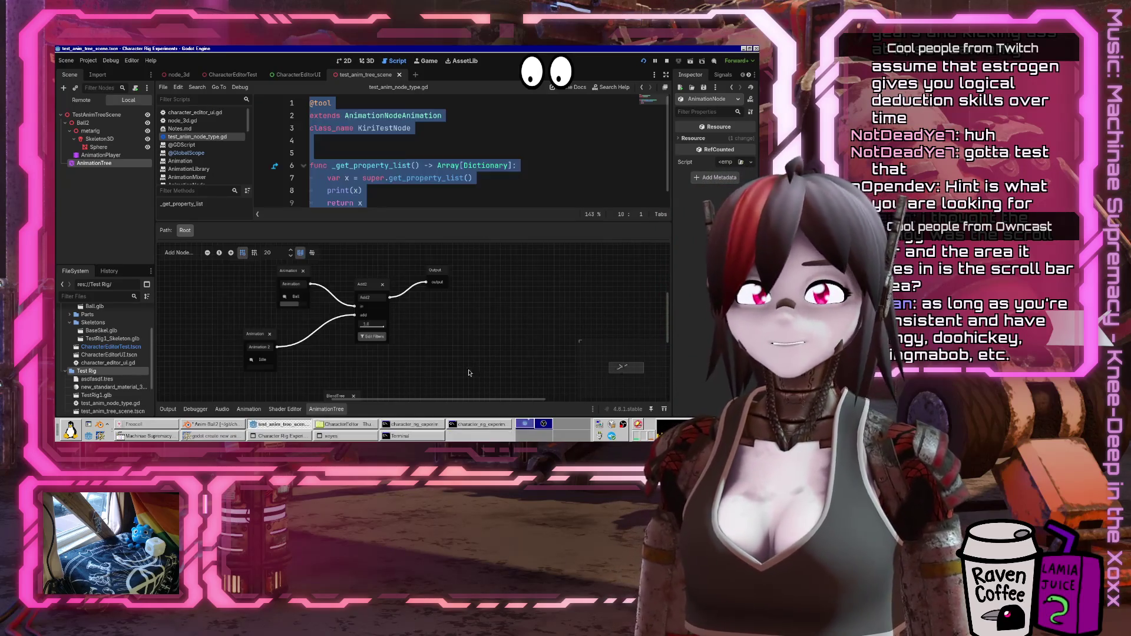
# Show asdfasdf.tres in the Inspector and return to the AnimationTree graph.
pyautogui.rightClick(109, 382)
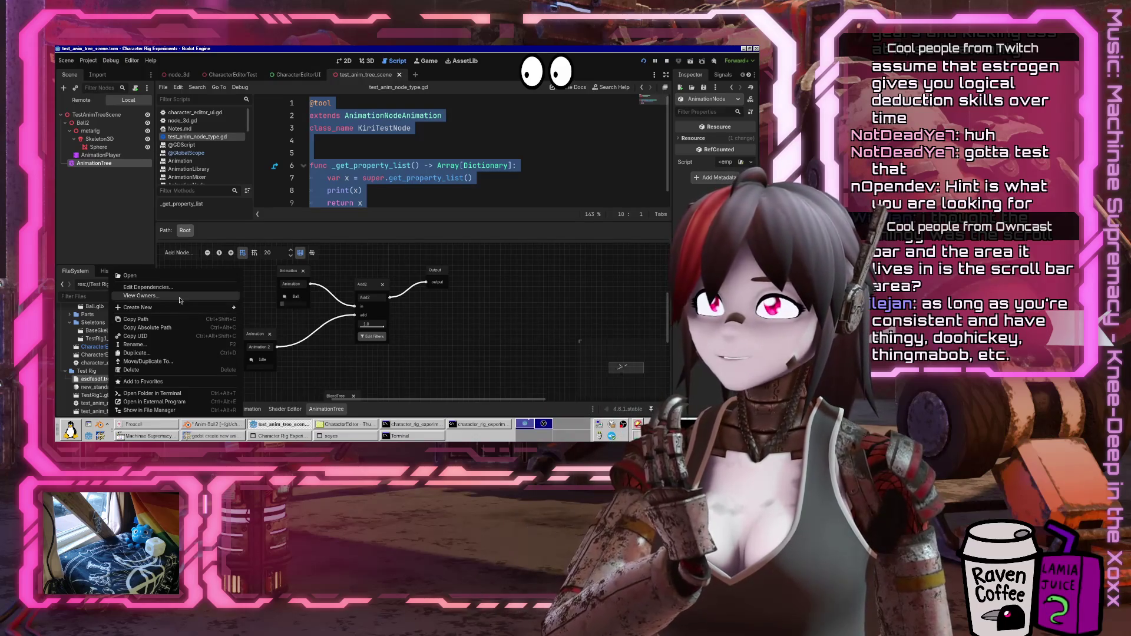
pyautogui.moveTo(172, 310)
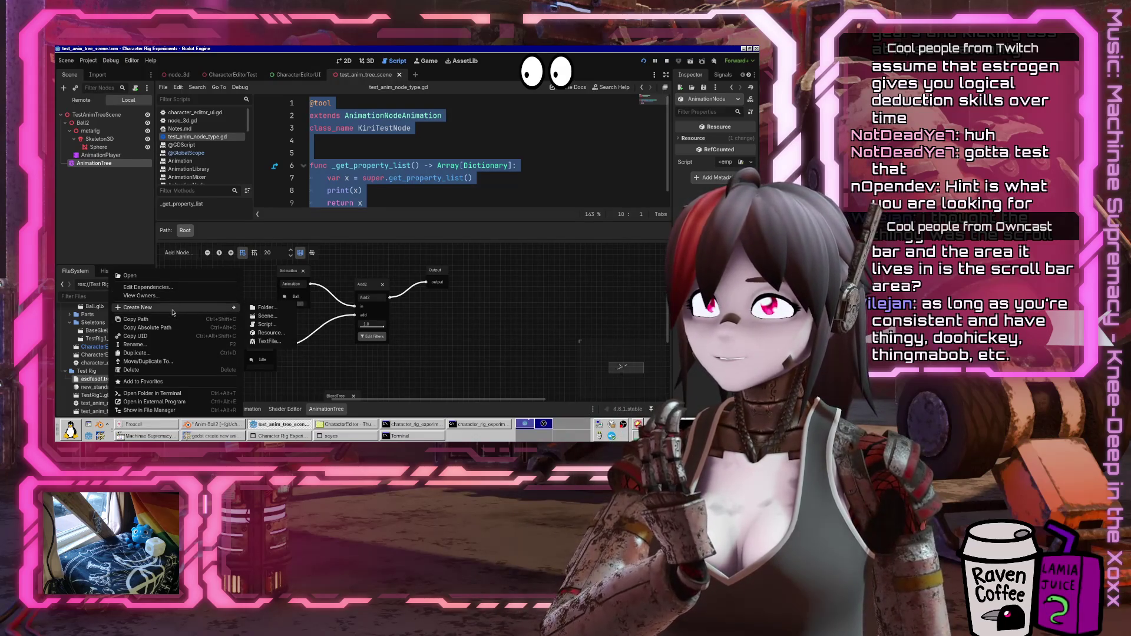
pyautogui.click(104, 380)
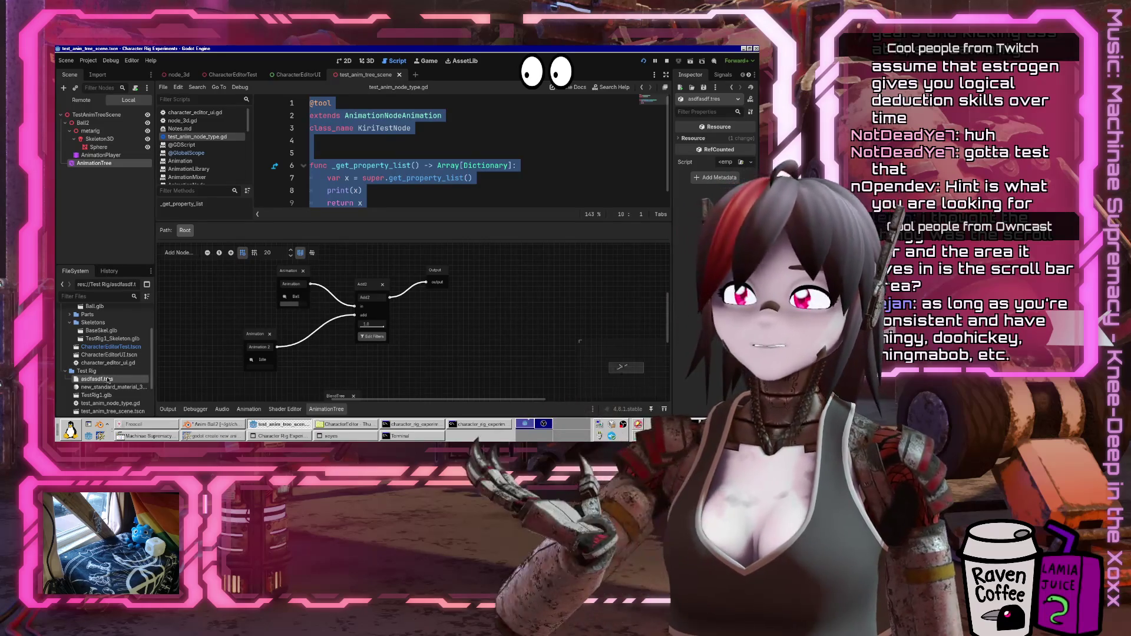
pyautogui.click(249, 409)
pyautogui.click(334, 412)
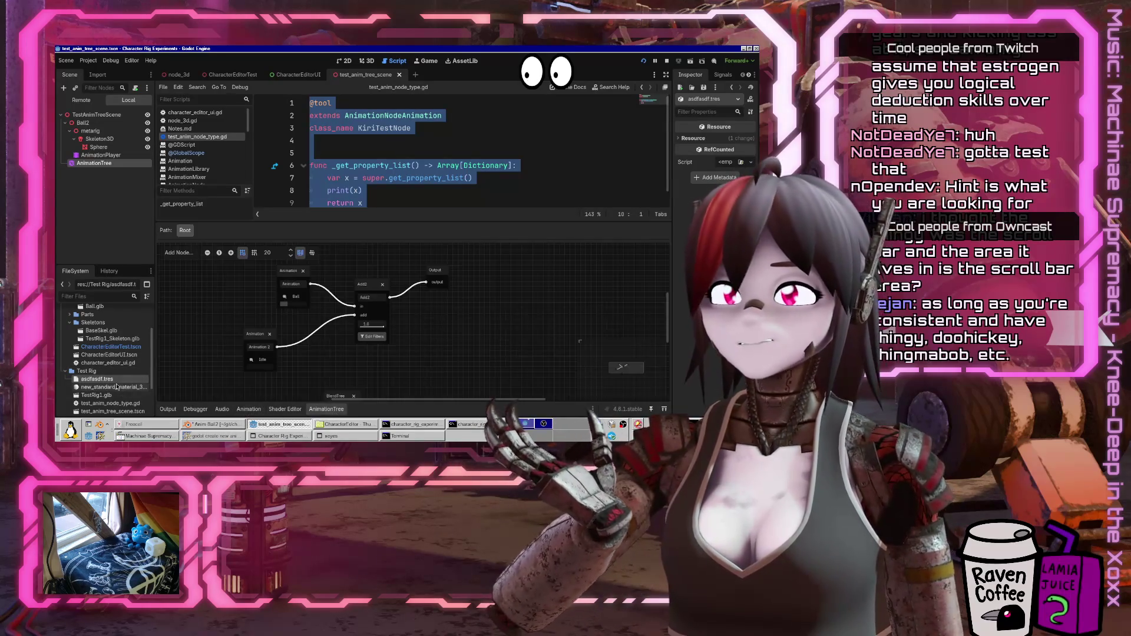
pyautogui.rightClick(109, 380)
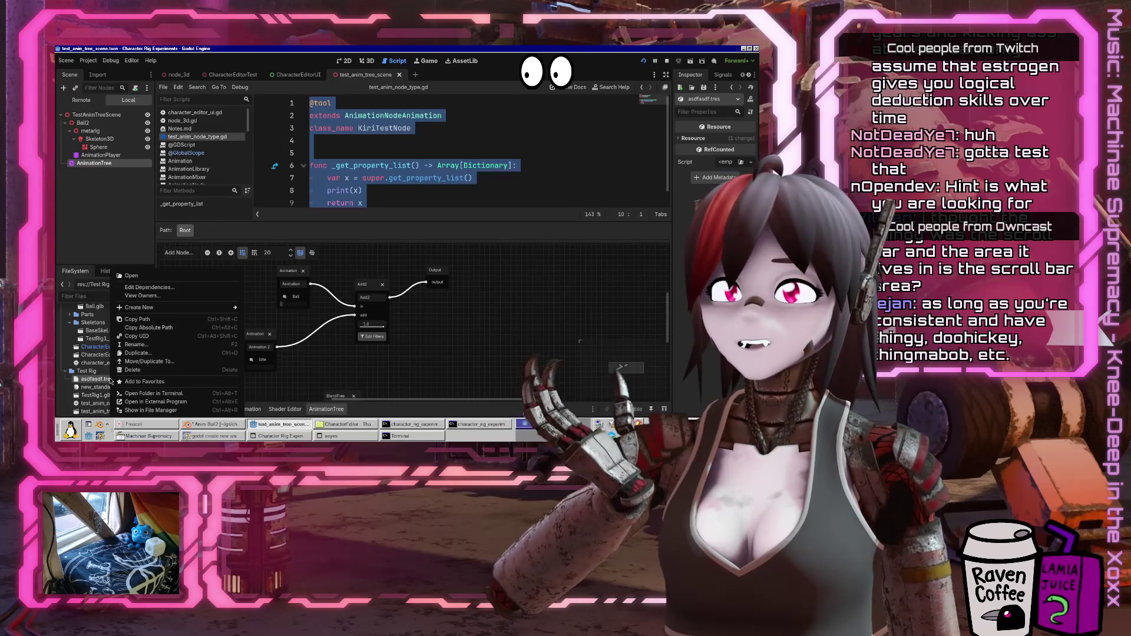
pyautogui.click(155, 393)
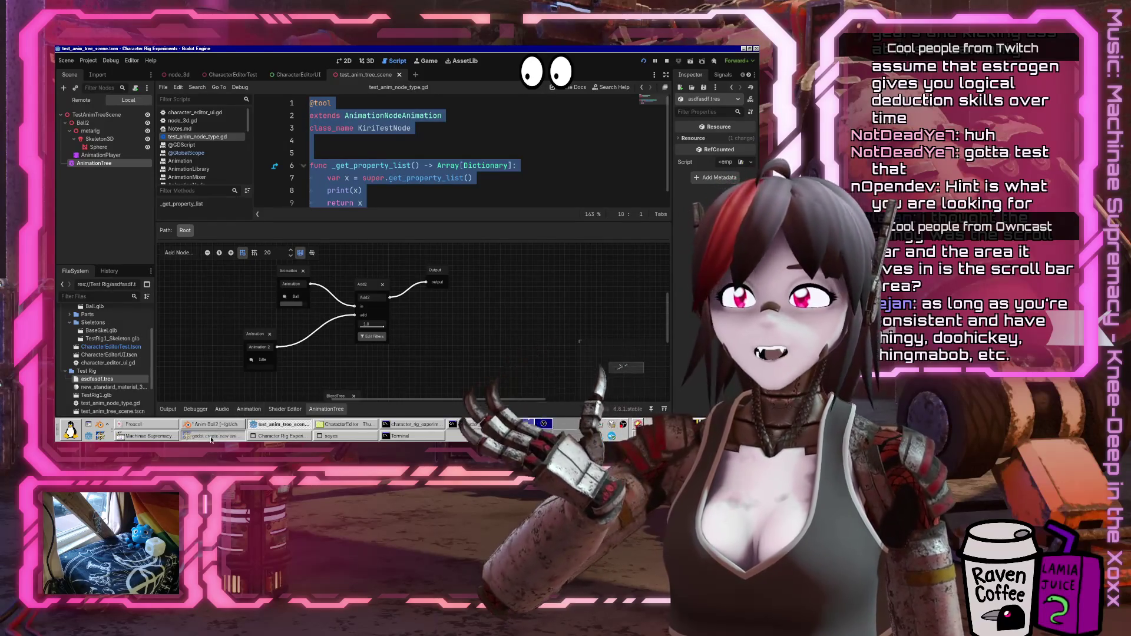
pyautogui.click(213, 436)
pyautogui.hotkey('ctrl', 't')
# Search 'godot extend animationnode', opening the GitHub proposal and the AnimationNodeExtension docs in tabs.
pyautogui.write('godot extend a')
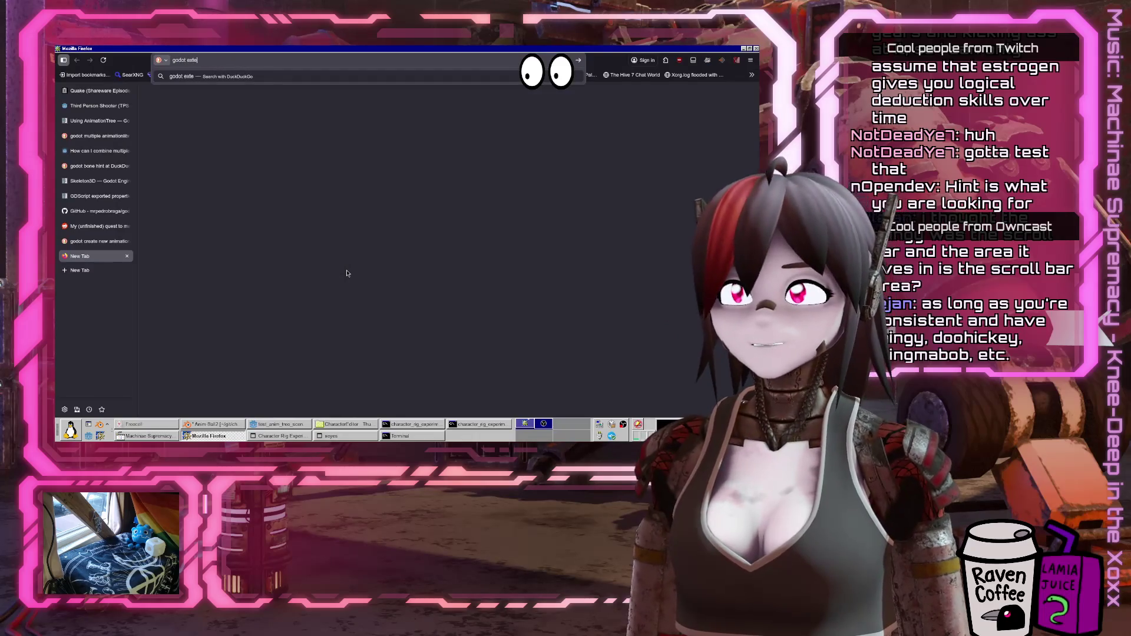
pyautogui.write('nimationnode')
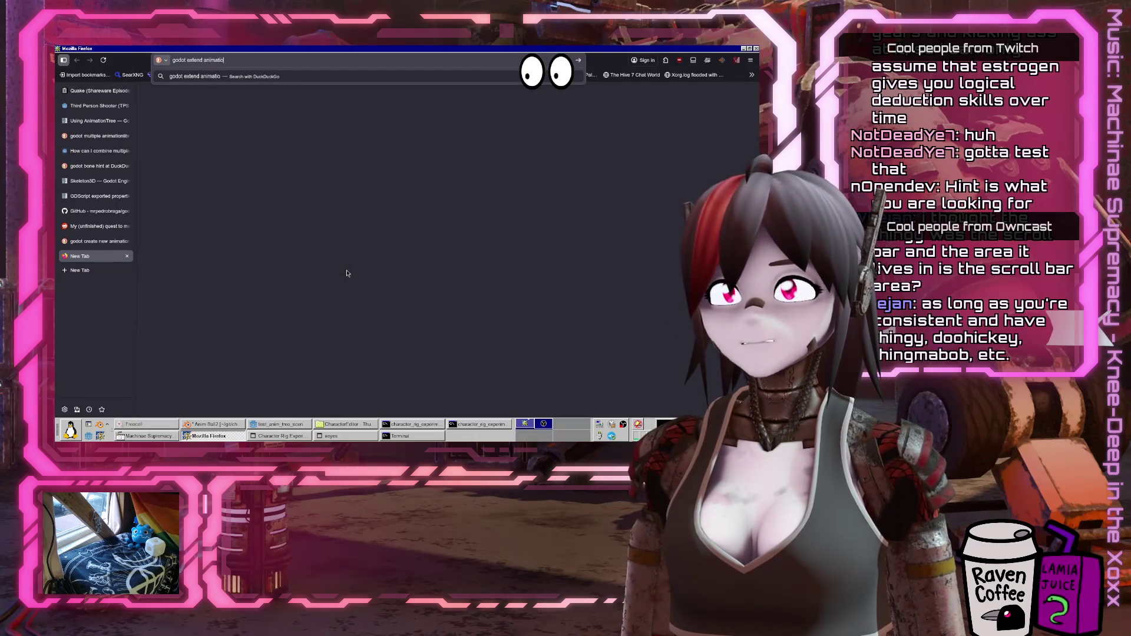
pyautogui.press('Return')
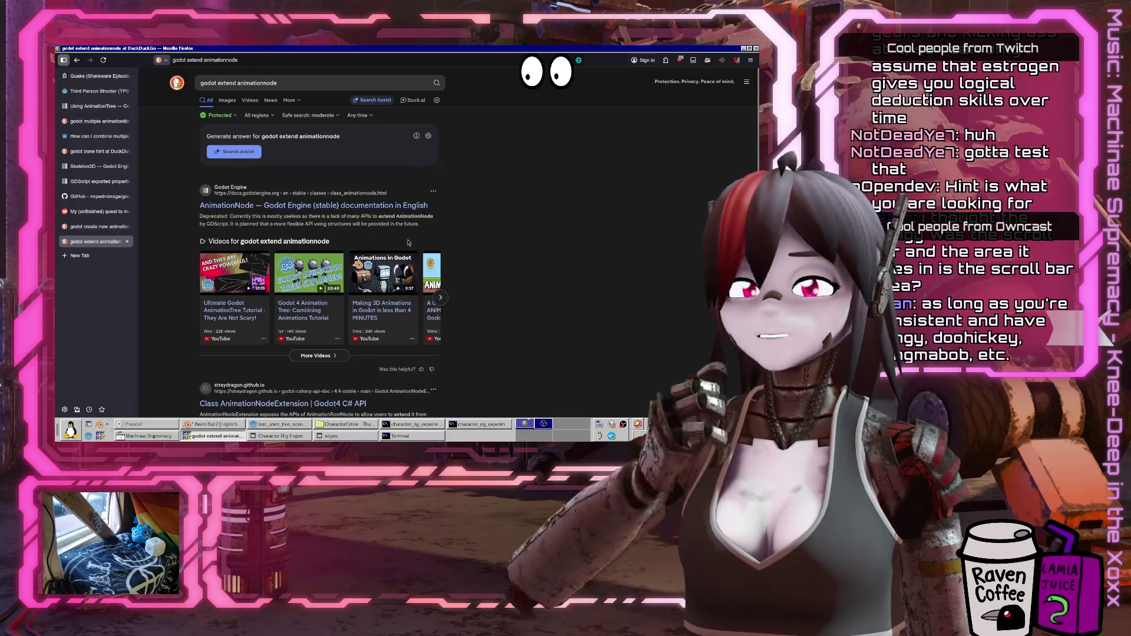
pyautogui.scroll(-3, 408, 241)
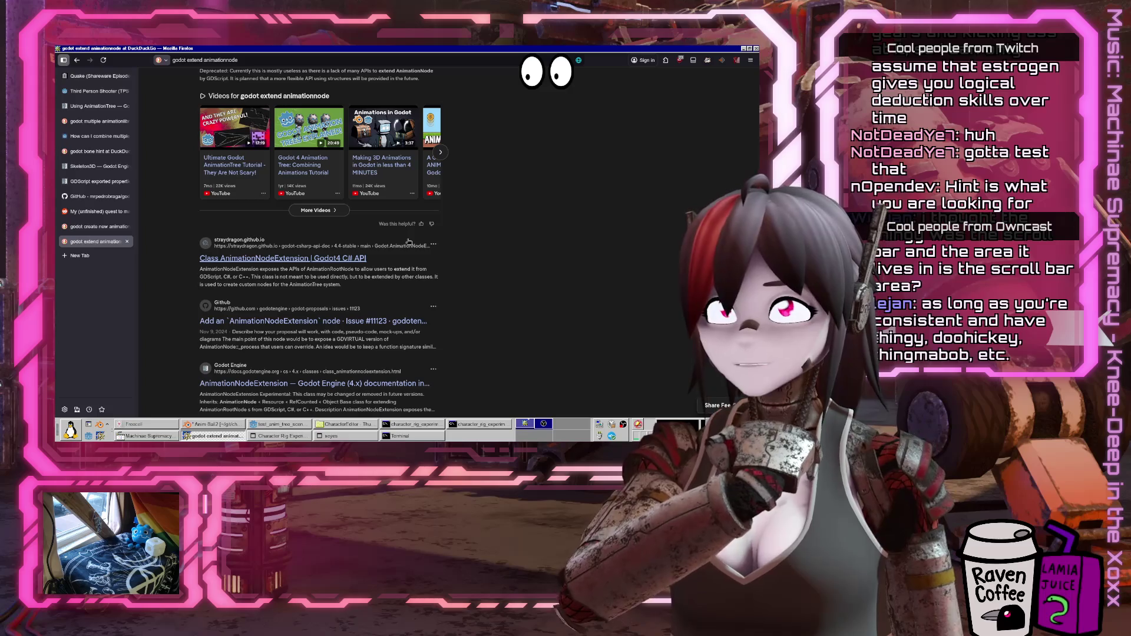
pyautogui.middleClick(313, 321)
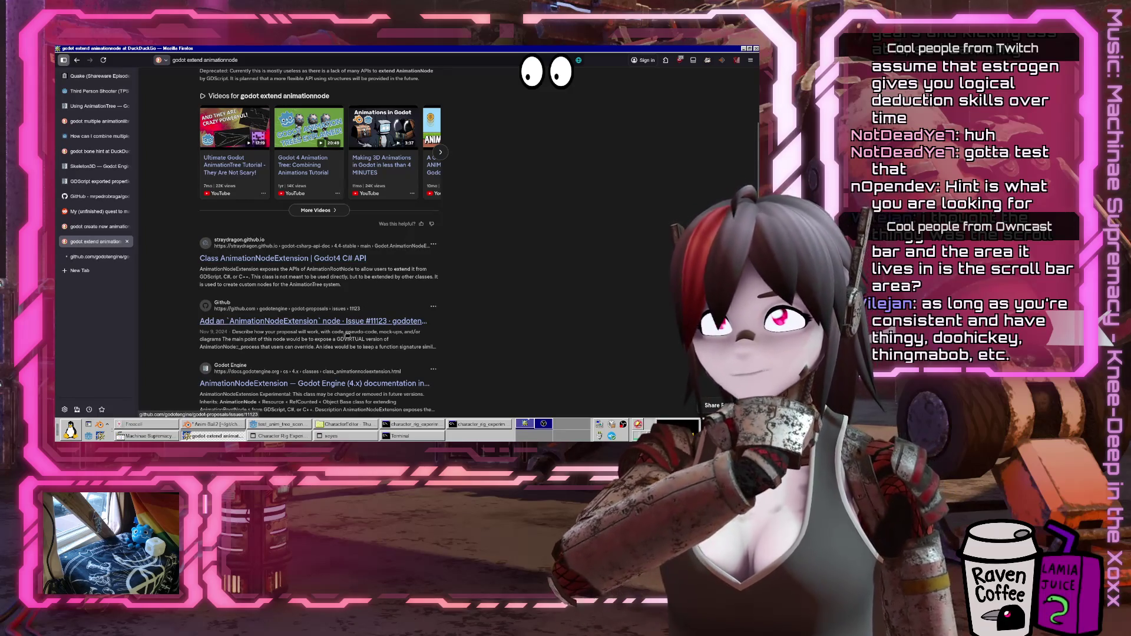
pyautogui.scroll(-3, 346, 333)
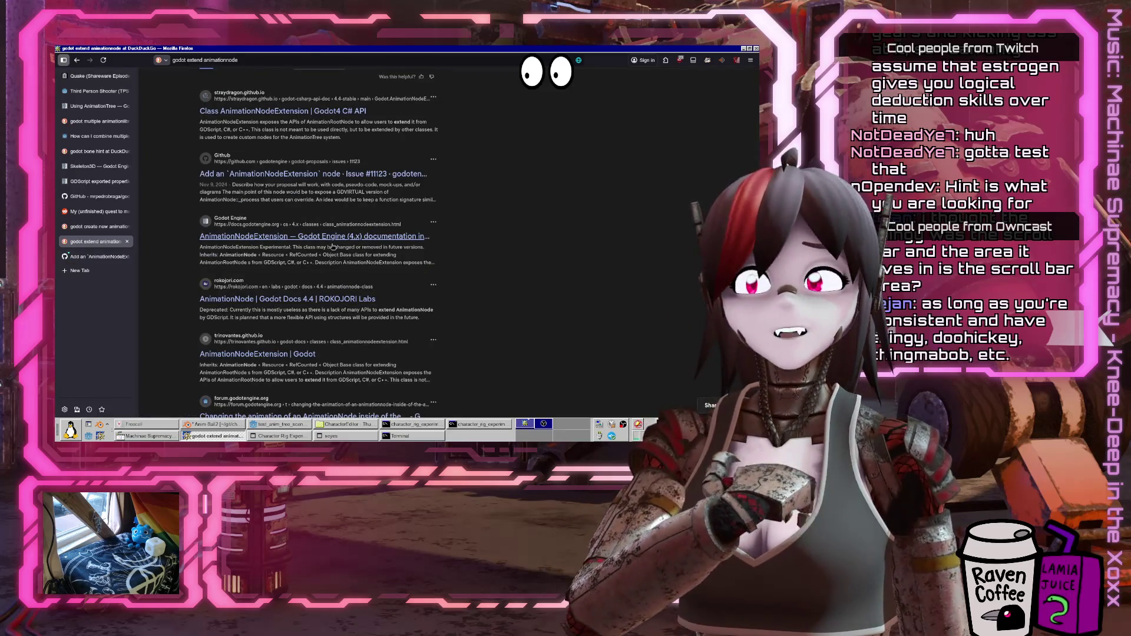
pyautogui.middleClick(337, 237)
pyautogui.click(97, 271)
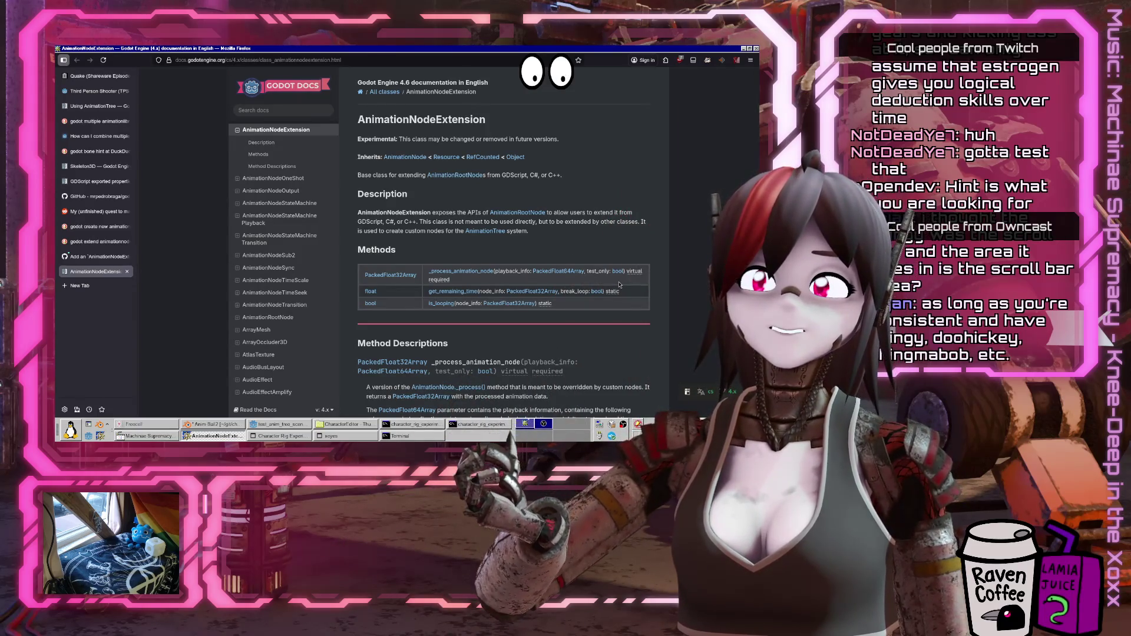
# Scroll the AnimationNodeExtension docs down to Method Descriptions and back up, then return to Godot.
pyautogui.scroll(-4, 619, 285)
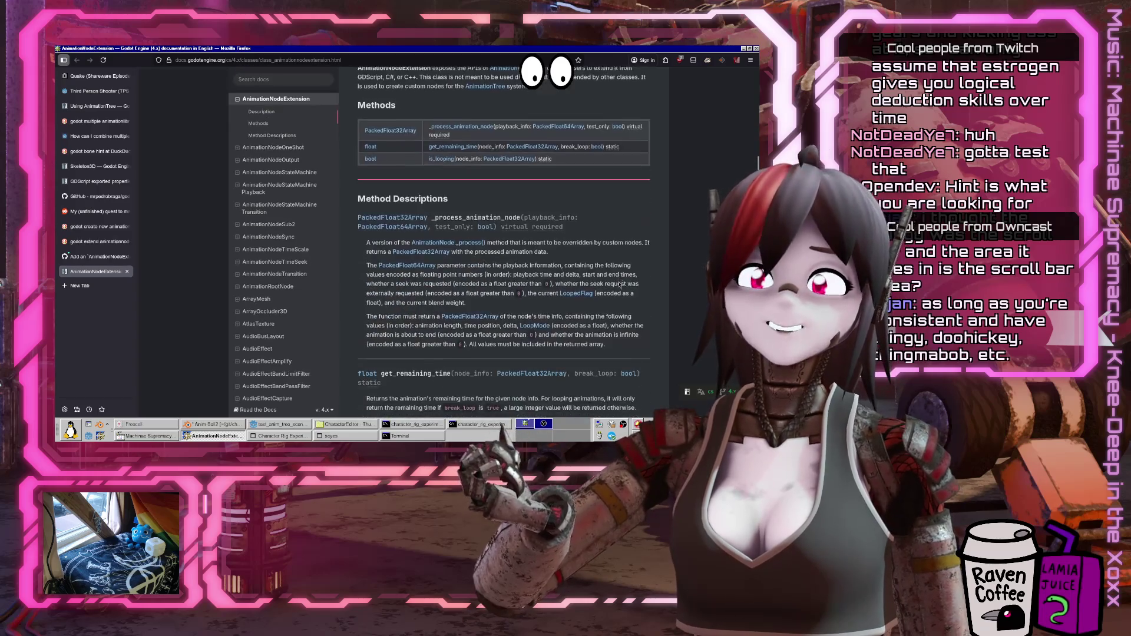
pyautogui.scroll(-1, 613, 293)
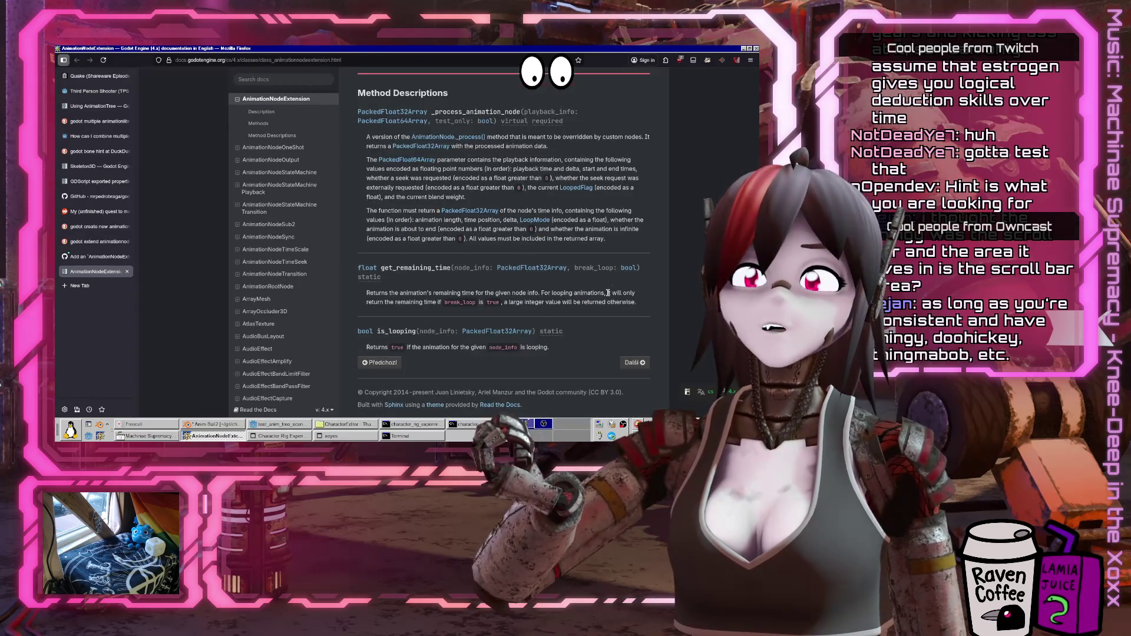
pyautogui.scroll(2, 612, 295)
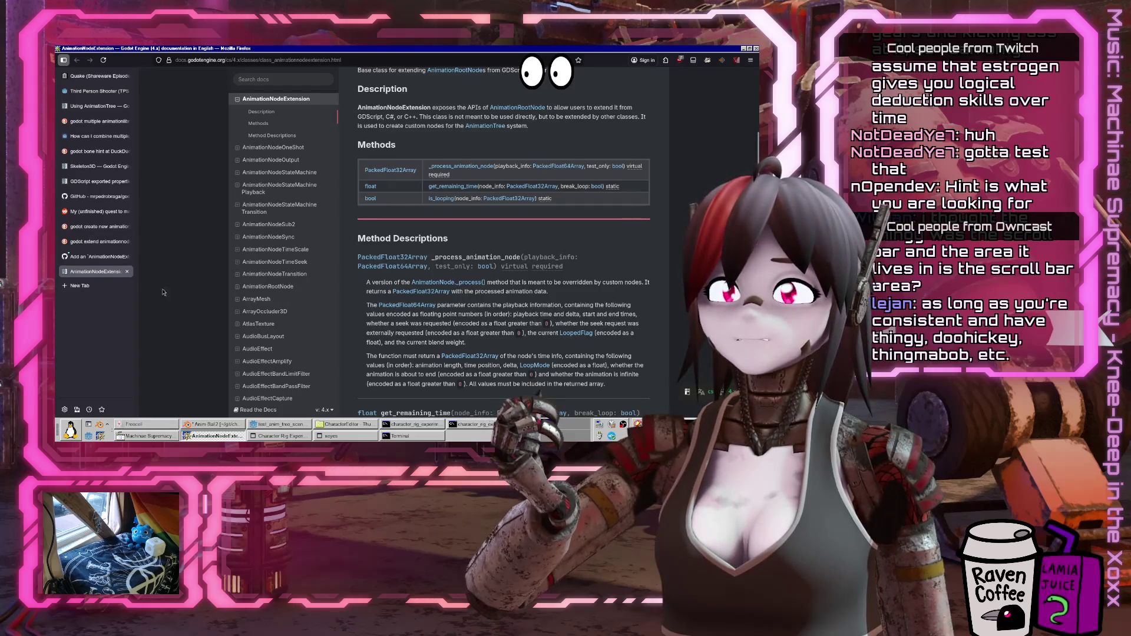
pyautogui.scroll(3, 528, 327)
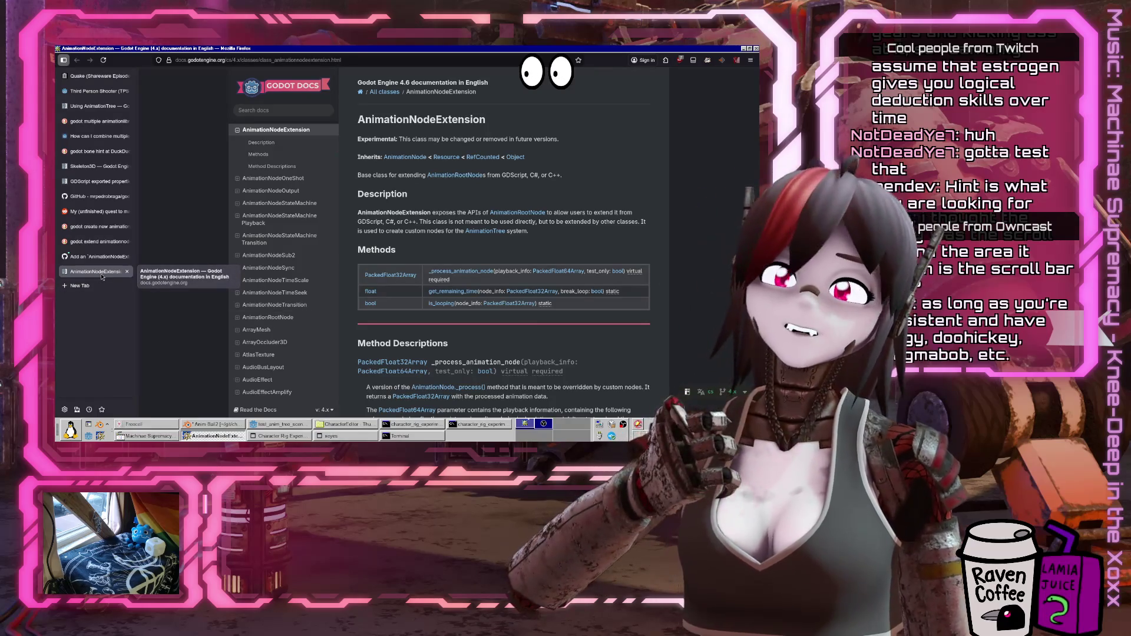
pyautogui.click(277, 425)
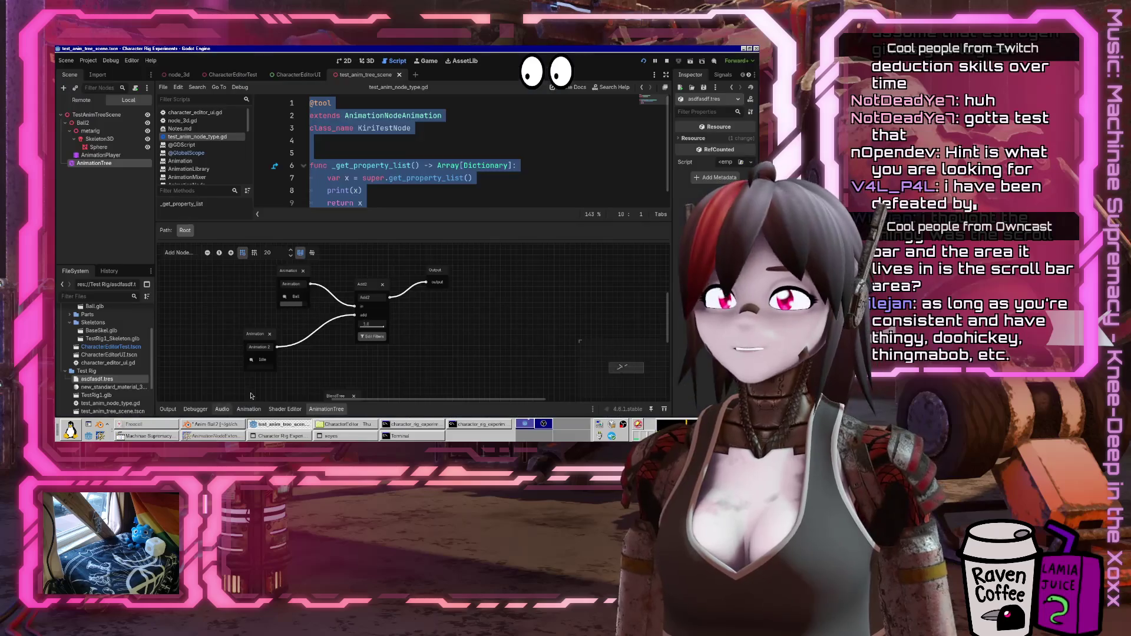
# Search the built-in help for 'animationnodeext' and open the AnimationNodeExtension class reference.
pyautogui.click(598, 88)
pyautogui.write('animatio')
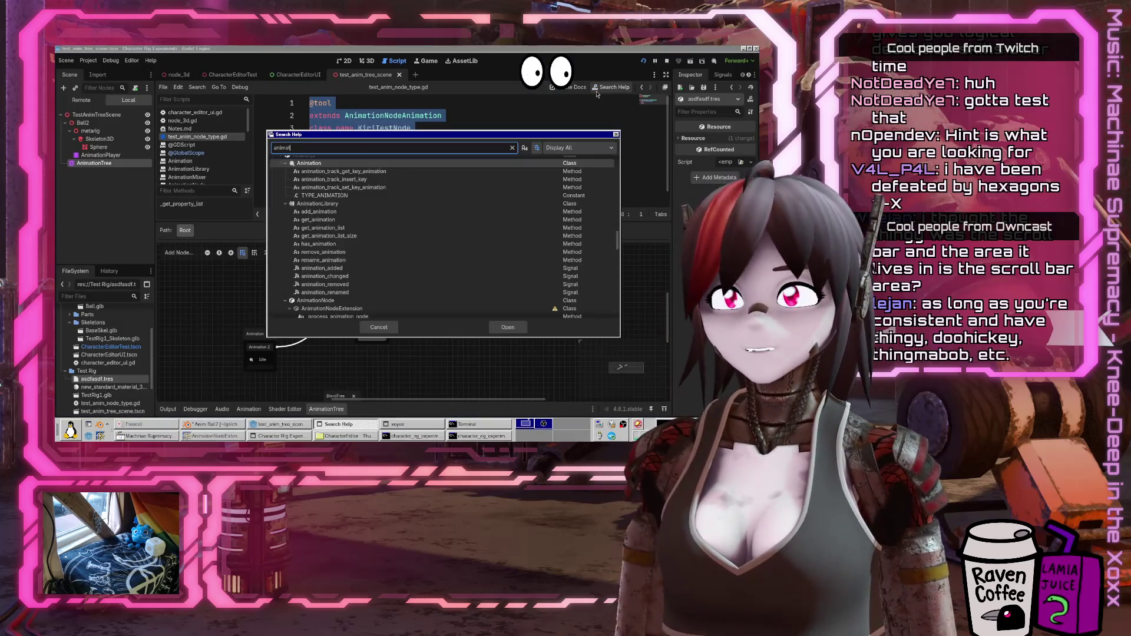
pyautogui.write('nnodeext')
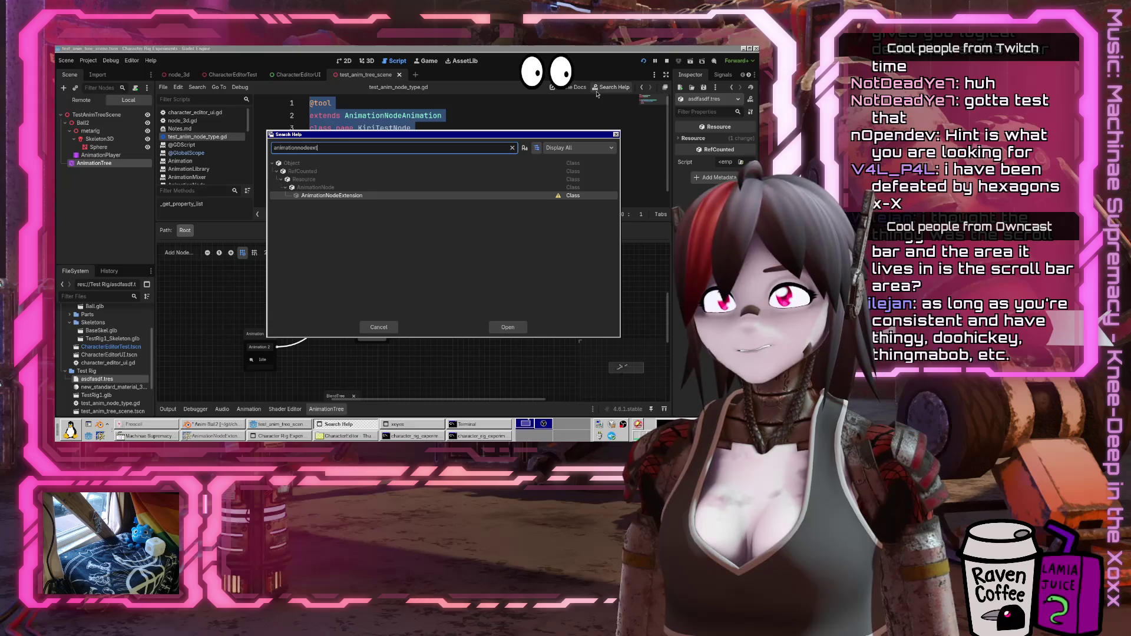
pyautogui.moveTo(558, 199)
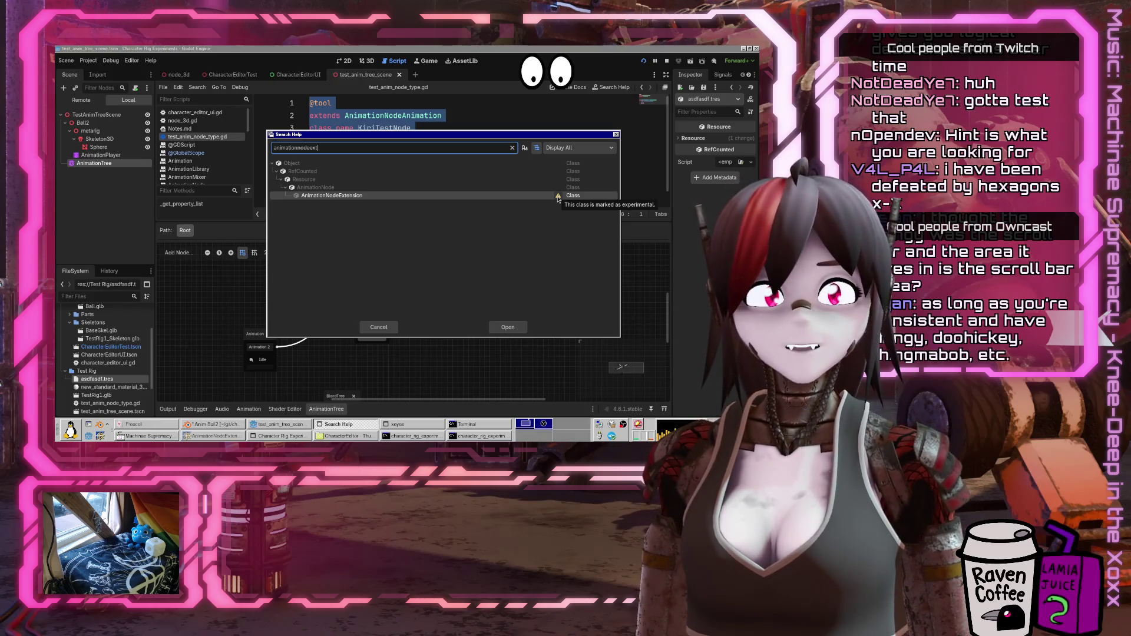
pyautogui.doubleClick(353, 197)
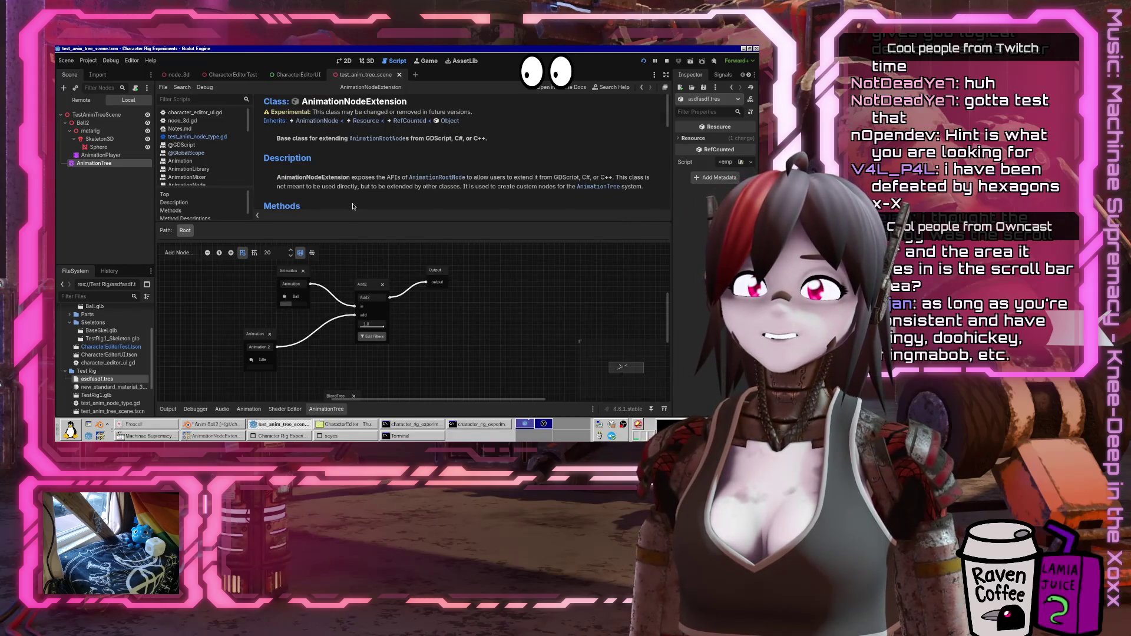
# Enlarge the AnimationNodeExtension reference by lowering the splitter and collapsing the bottom panel.
pyautogui.scroll(-2, 353, 206)
pyautogui.scroll(-5, 352, 206)
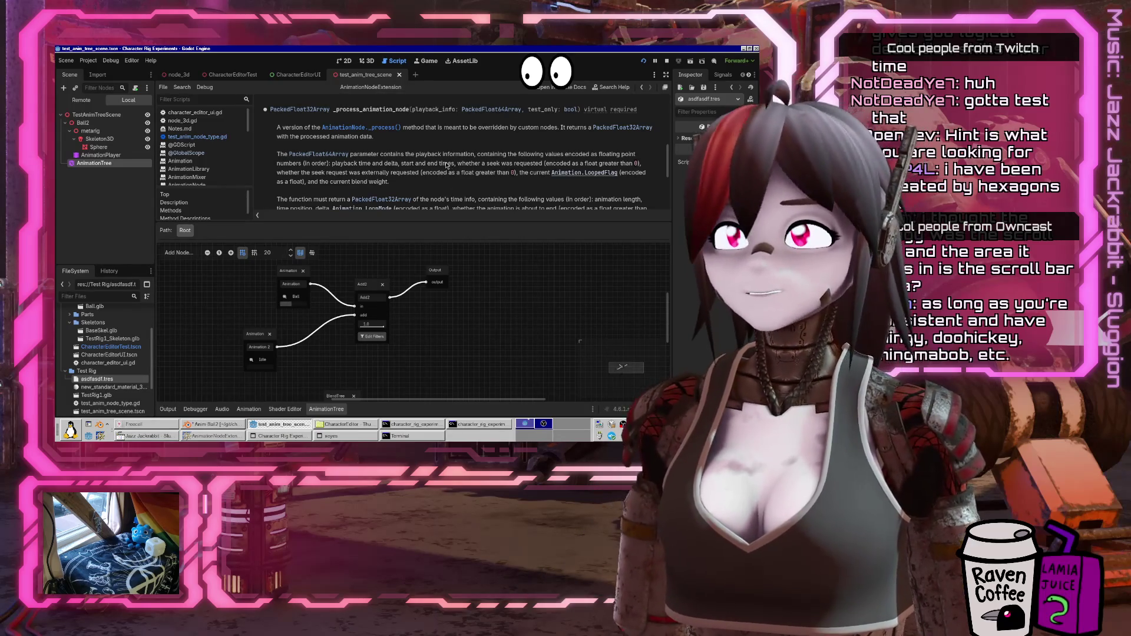
pyautogui.scroll(-3, 445, 169)
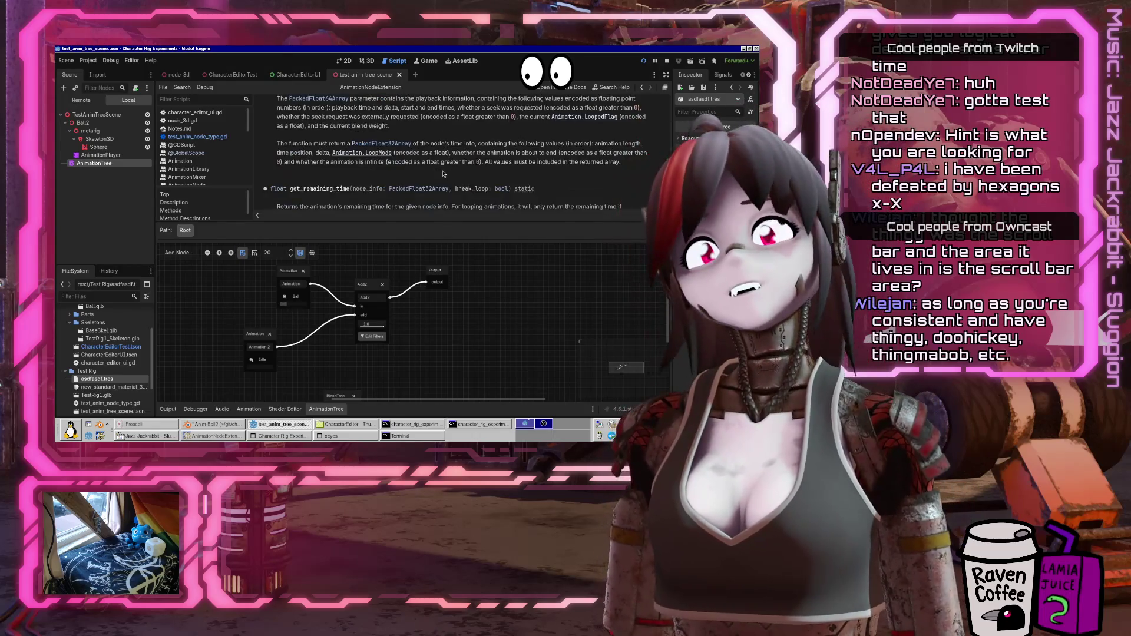
pyautogui.scroll(-2, 442, 174)
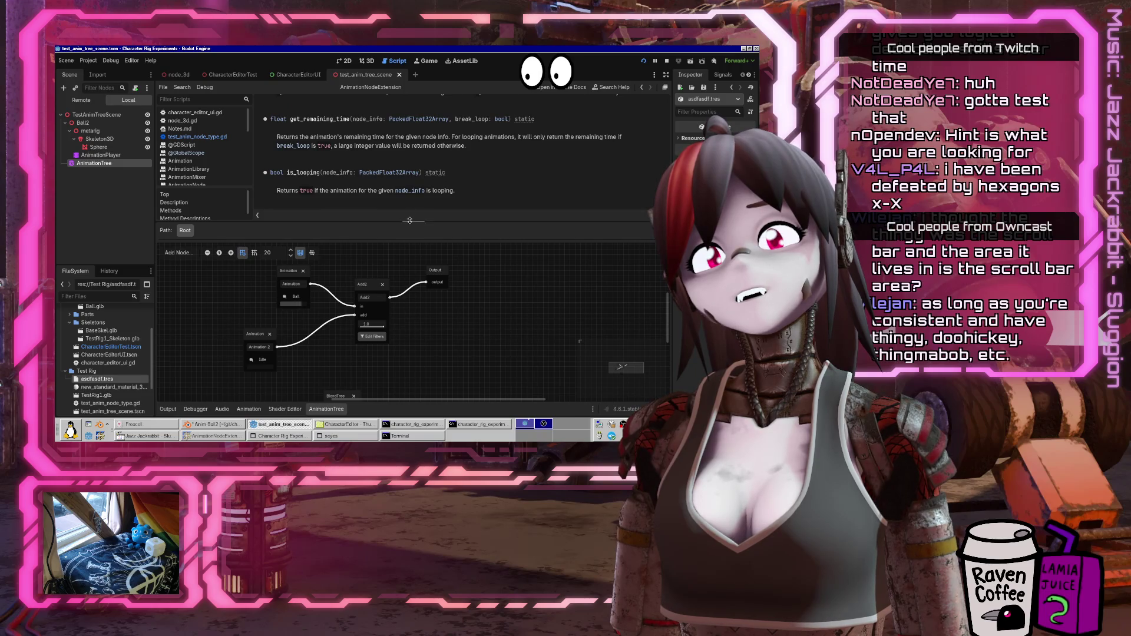
pyautogui.moveTo(409, 220); pyautogui.dragTo(410, 312)
pyautogui.click(165, 410)
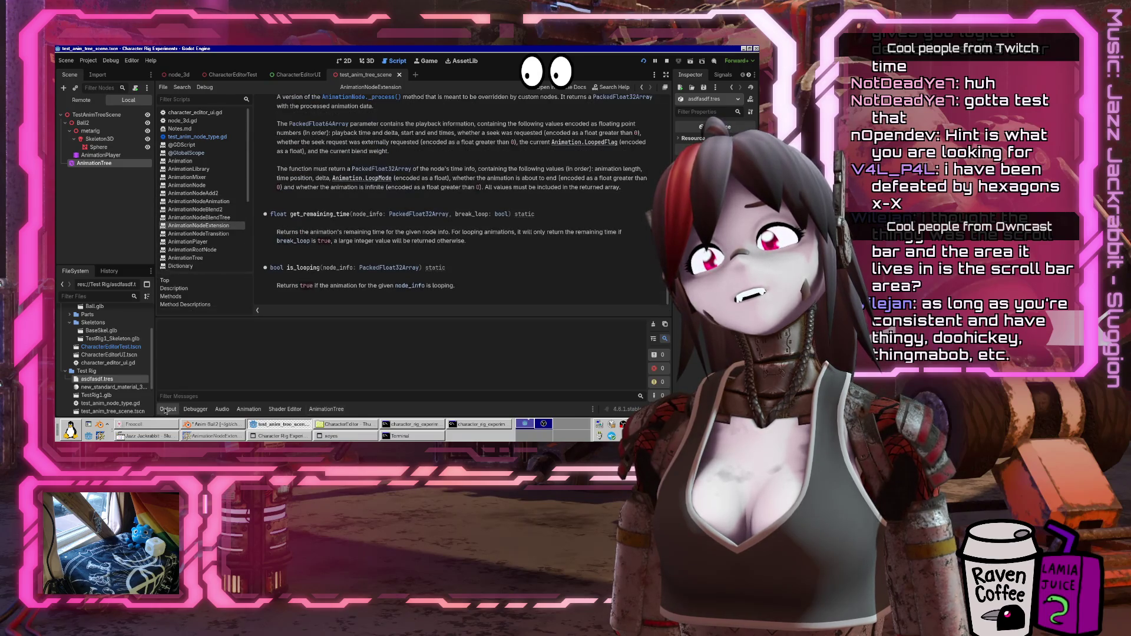
pyautogui.click(166, 410)
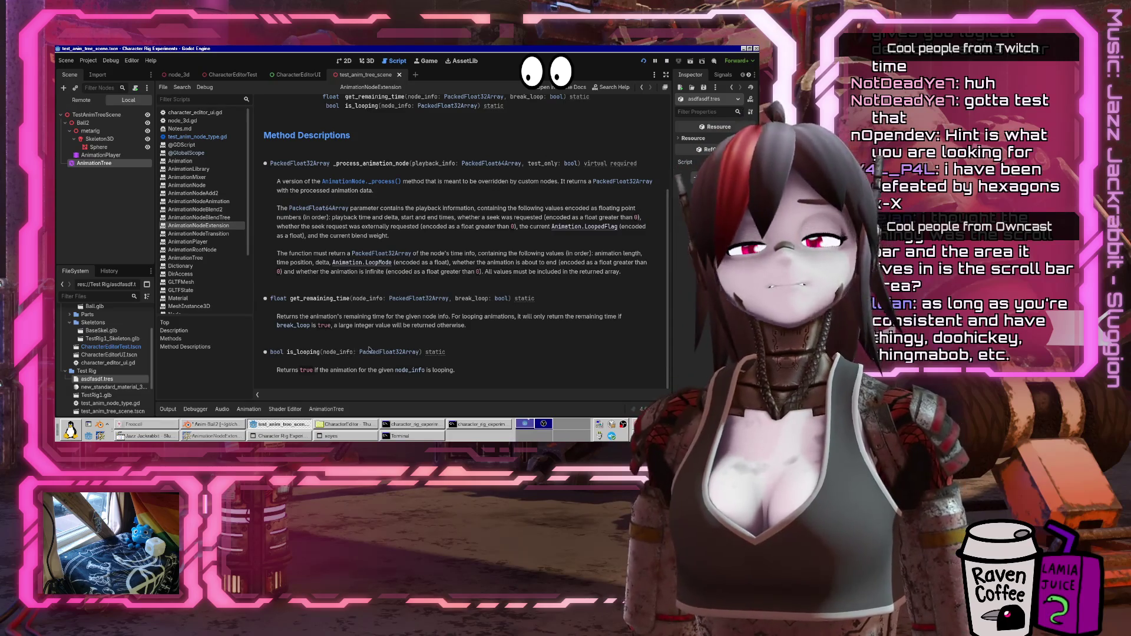
# Skim the reference further, then bring the Character Rig Experiments debug window forward.
pyautogui.scroll(3, 555, 343)
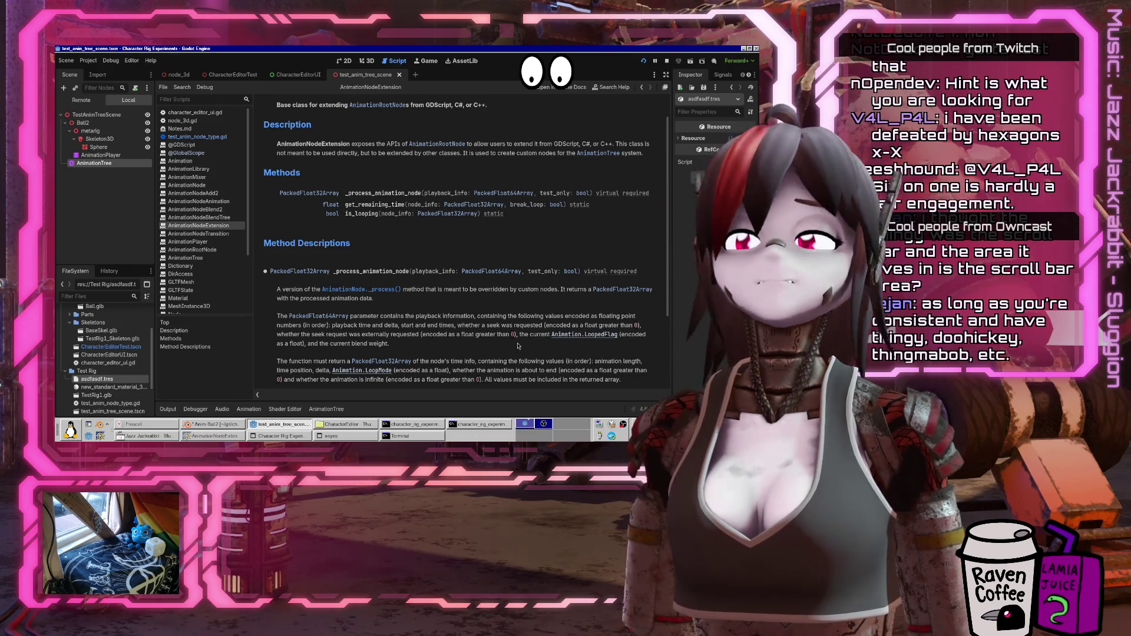
pyautogui.scroll(-3, 518, 345)
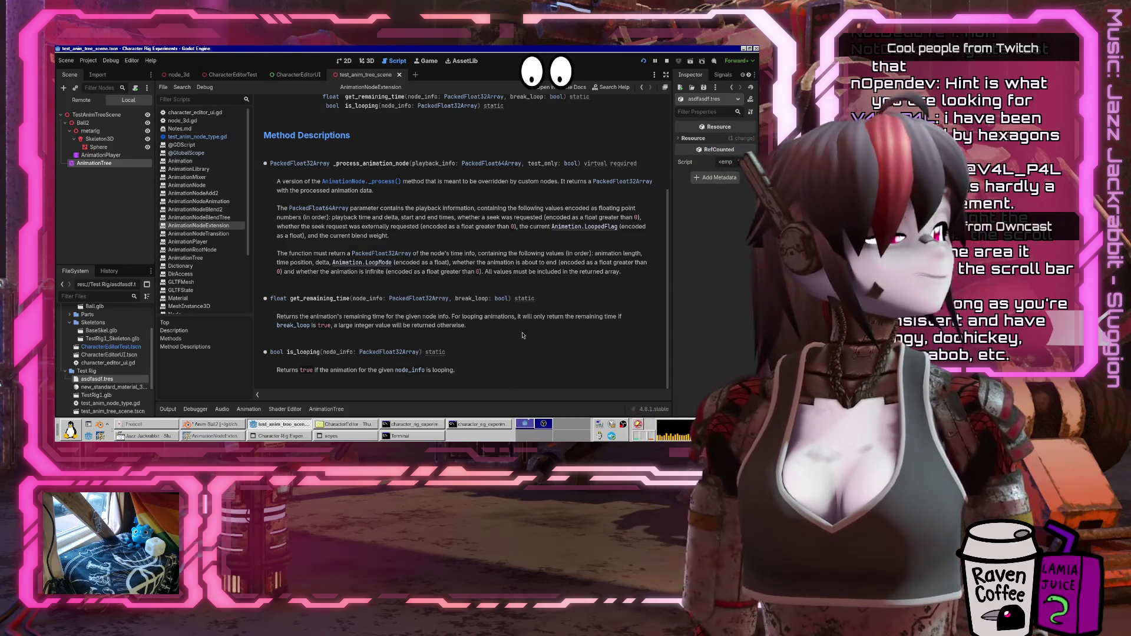
pyautogui.scroll(5, 522, 335)
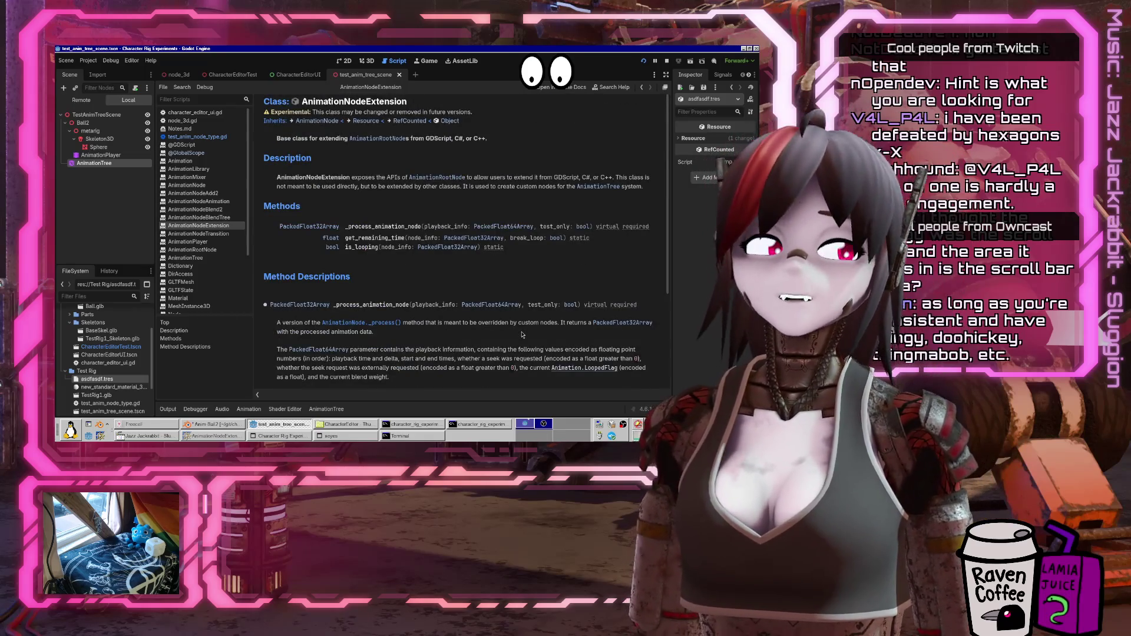
pyautogui.click(277, 436)
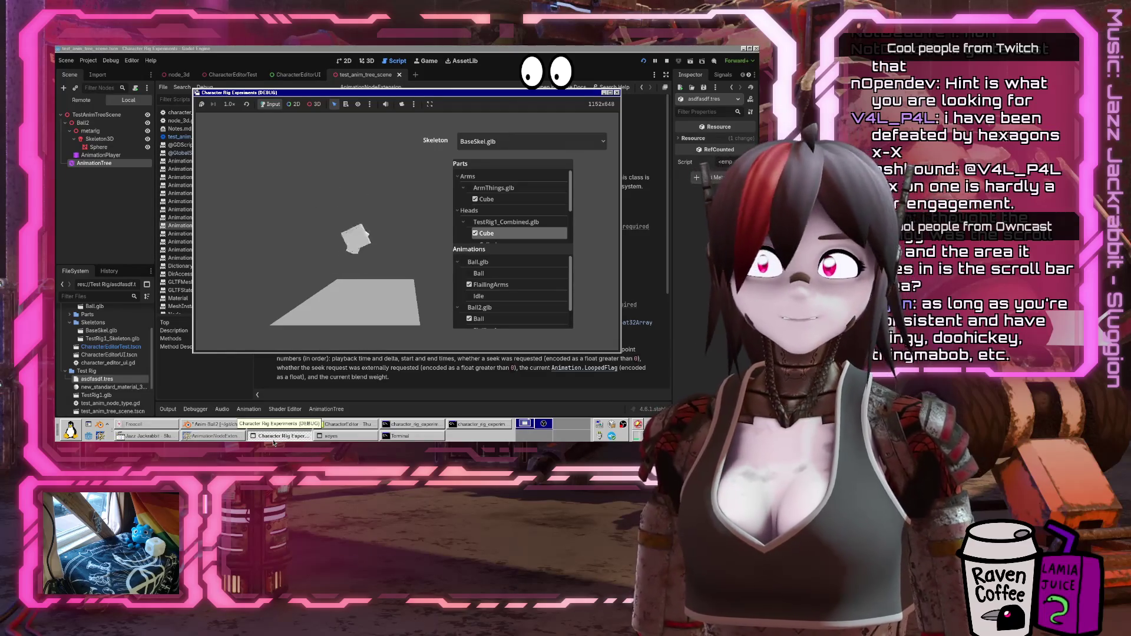
# Minimize the Character Rig Experiments debug window, skim the reference, and switch to FreeCell.
pyautogui.click(273, 441)
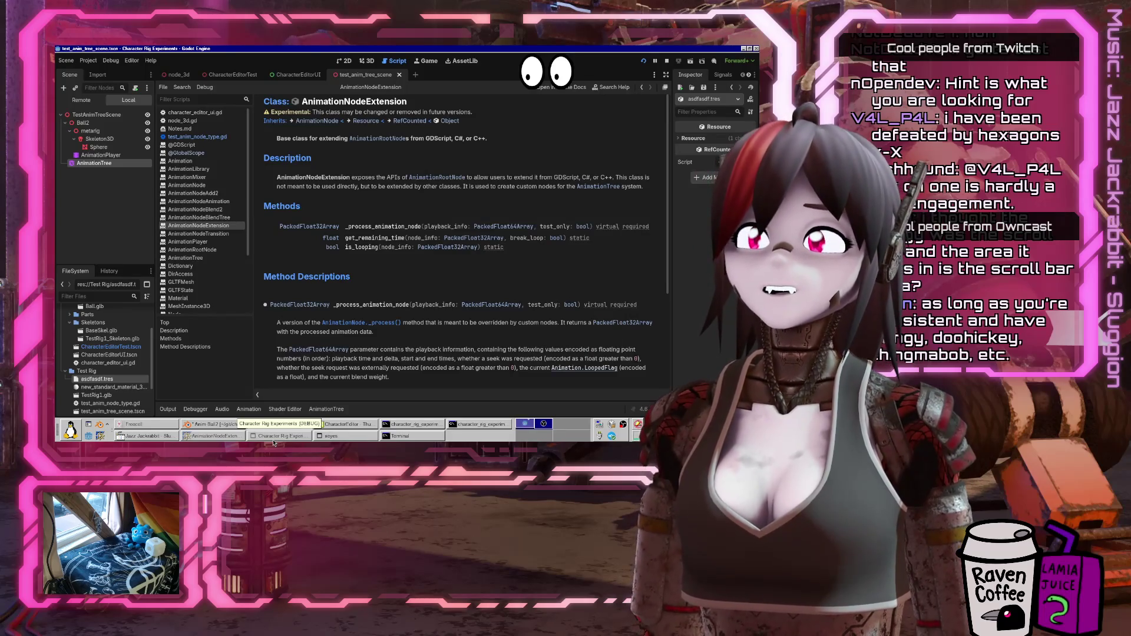
pyautogui.click(274, 441)
pyautogui.click(273, 441)
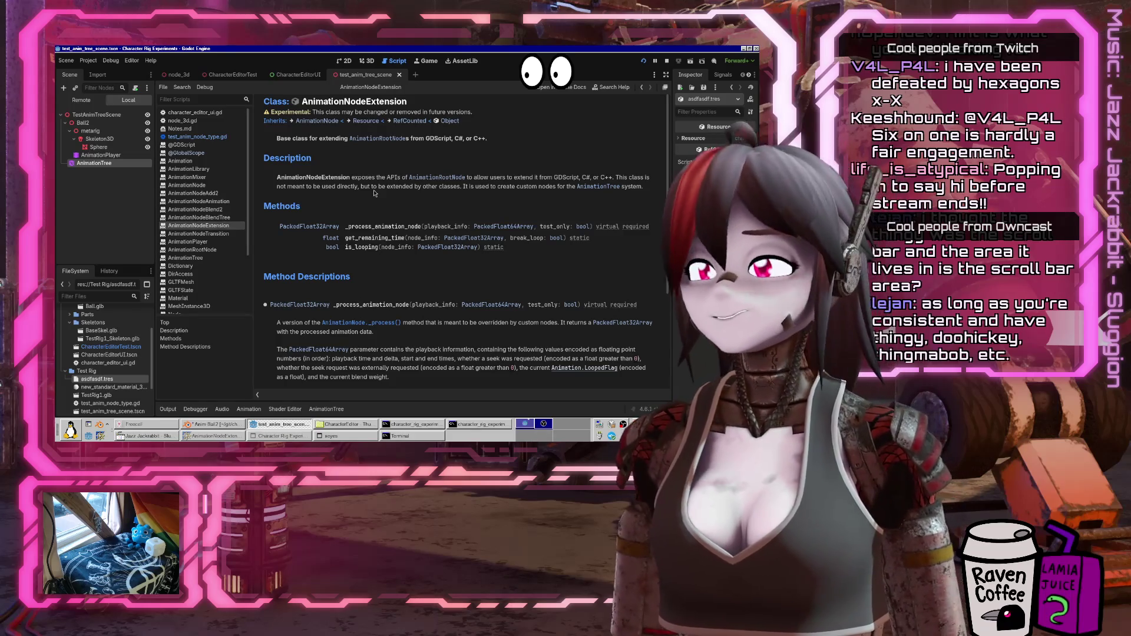
pyautogui.scroll(-4, 551, 236)
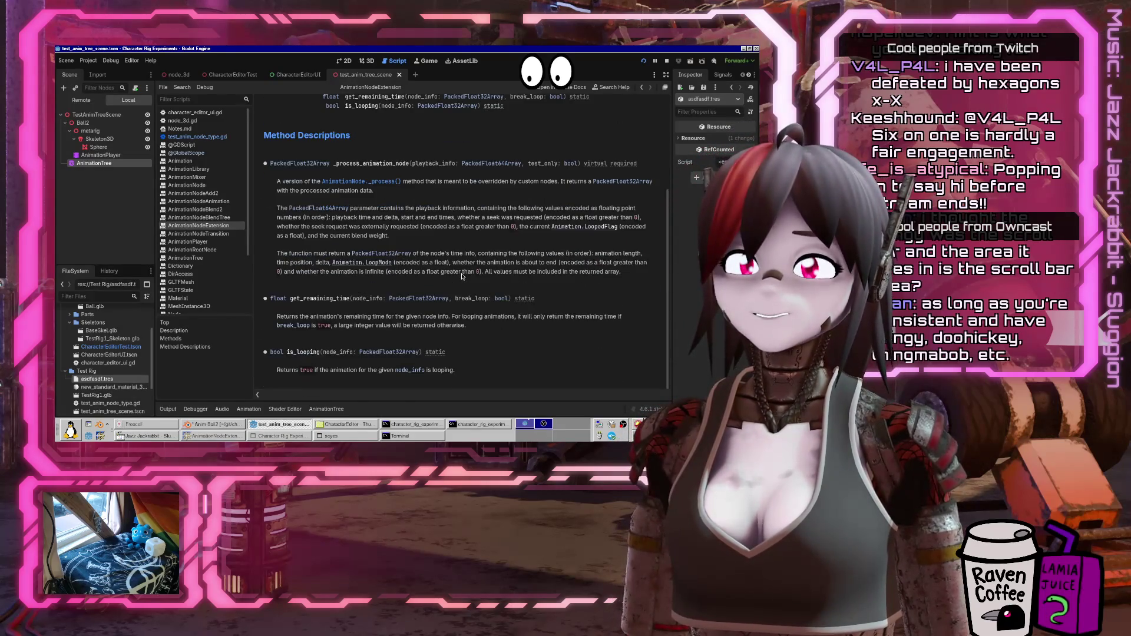
pyautogui.scroll(4, 463, 274)
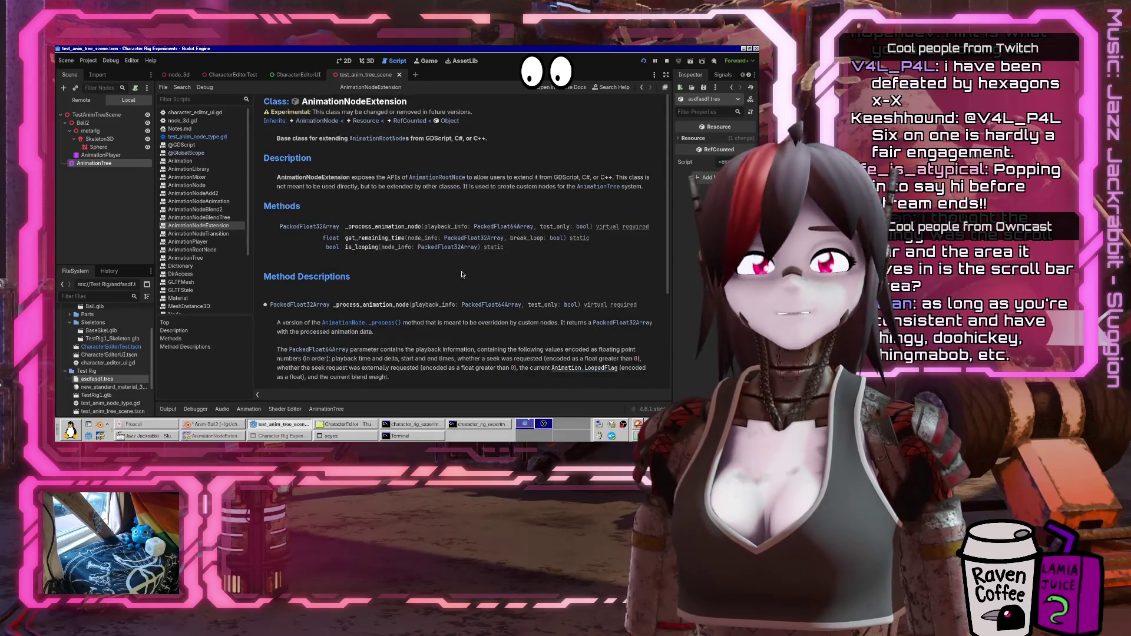
pyautogui.click(148, 425)
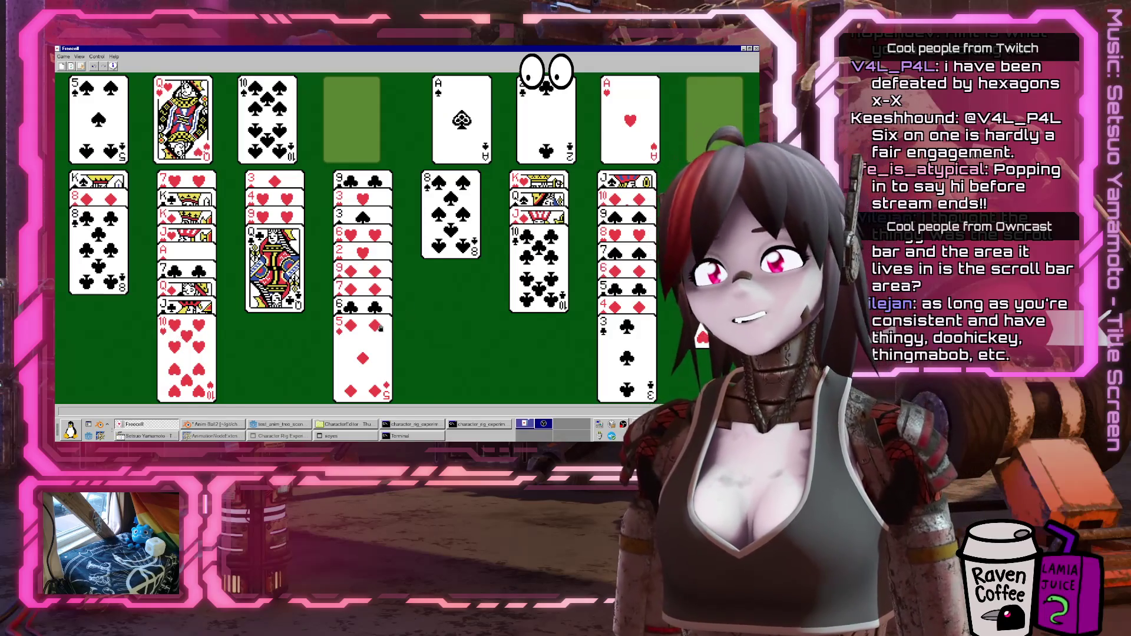
# Try moving the 7♦-6♣-5♦ run to the first column, then undo three moves.
pyautogui.moveTo(354, 284)
pyautogui.mouseDown()
pyautogui.moveTo(68, 254)
pyautogui.moveTo(354, 304)
pyautogui.moveTo(334, 293)
pyautogui.mouseUp()
pyautogui.click(96, 67)
pyautogui.click(96, 66)
pyautogui.click(96, 66)
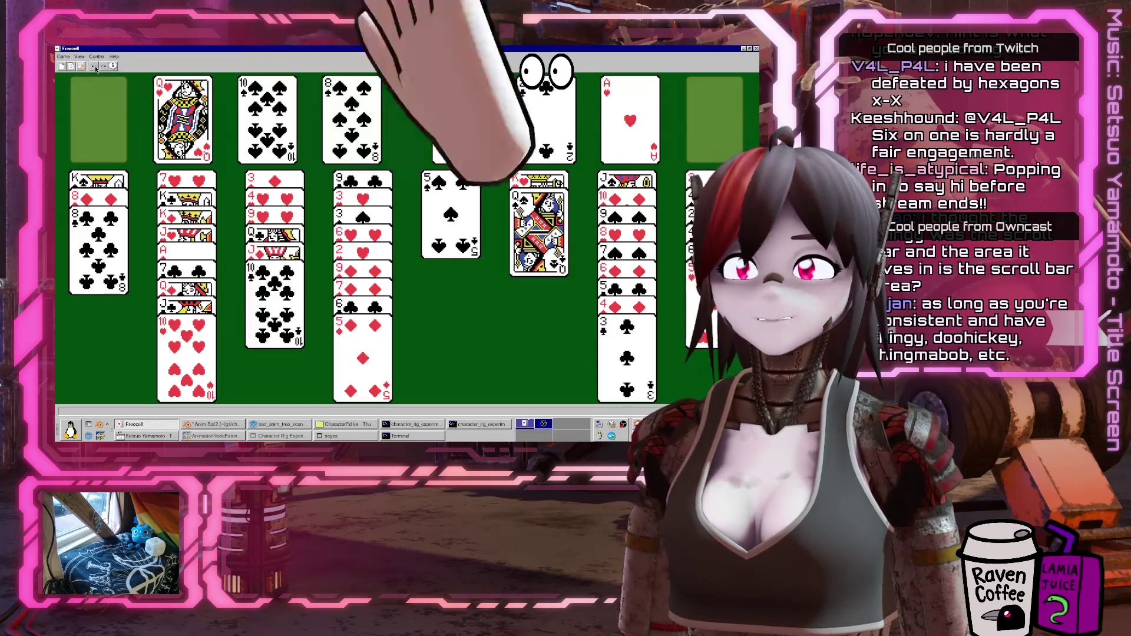
pyautogui.click(96, 67)
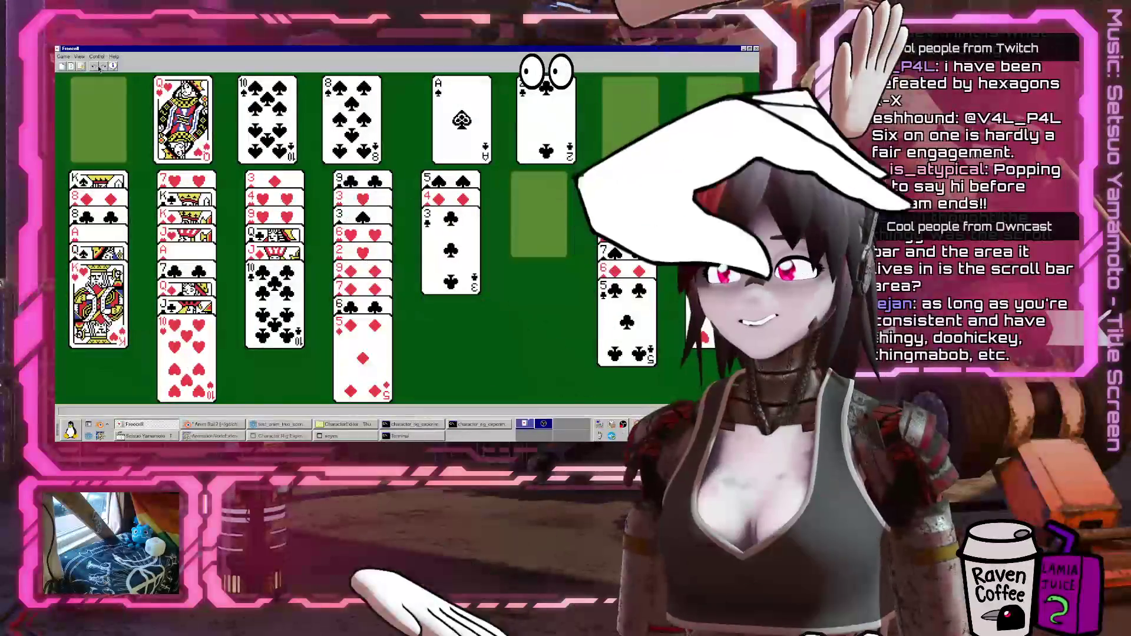
# Move 4♦-3♣ onto 5♣, 6♠-5♥ to the empty column, 4♠ onto 5♦, 2♦ onto 3♣.
pyautogui.click(457, 204)
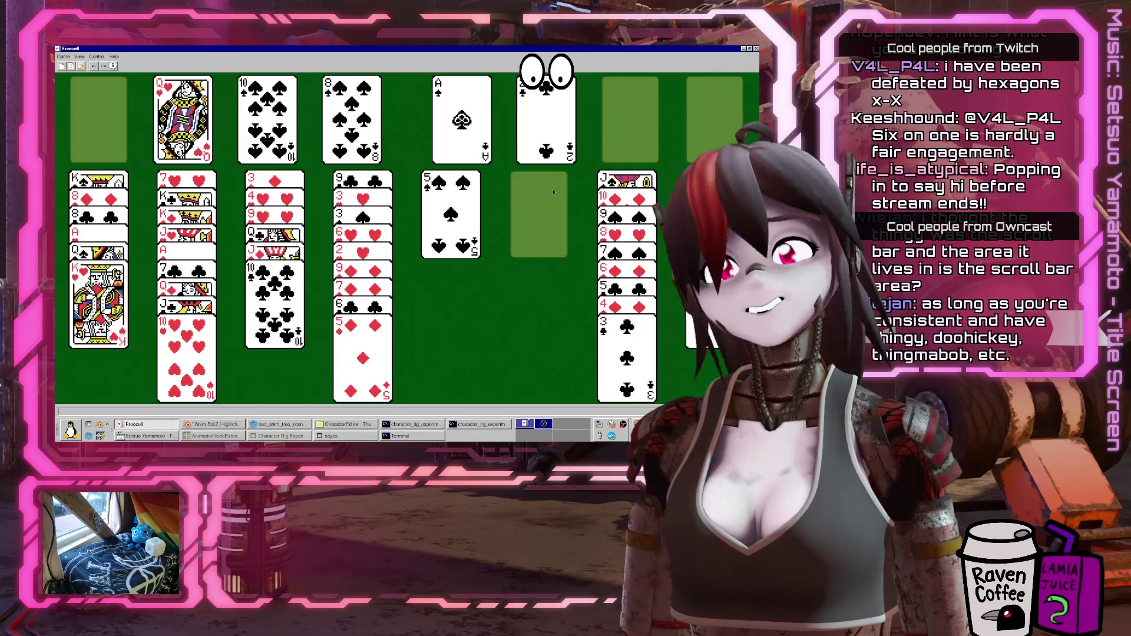
pyautogui.click(701, 330)
pyautogui.click(532, 190)
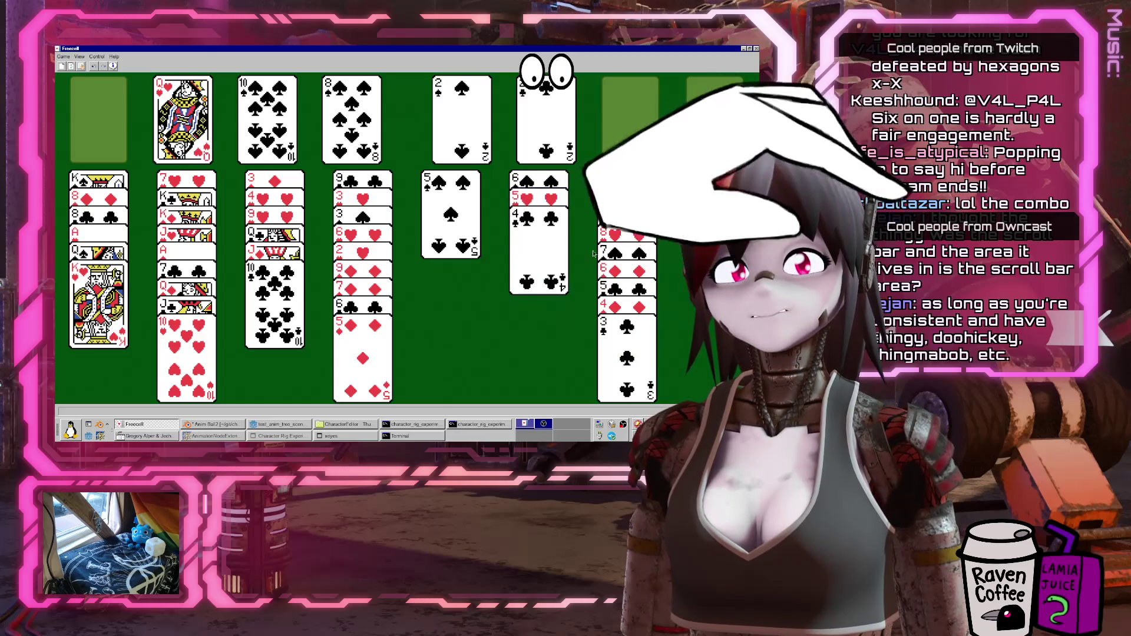
pyautogui.click(362, 359)
pyautogui.click(715, 330)
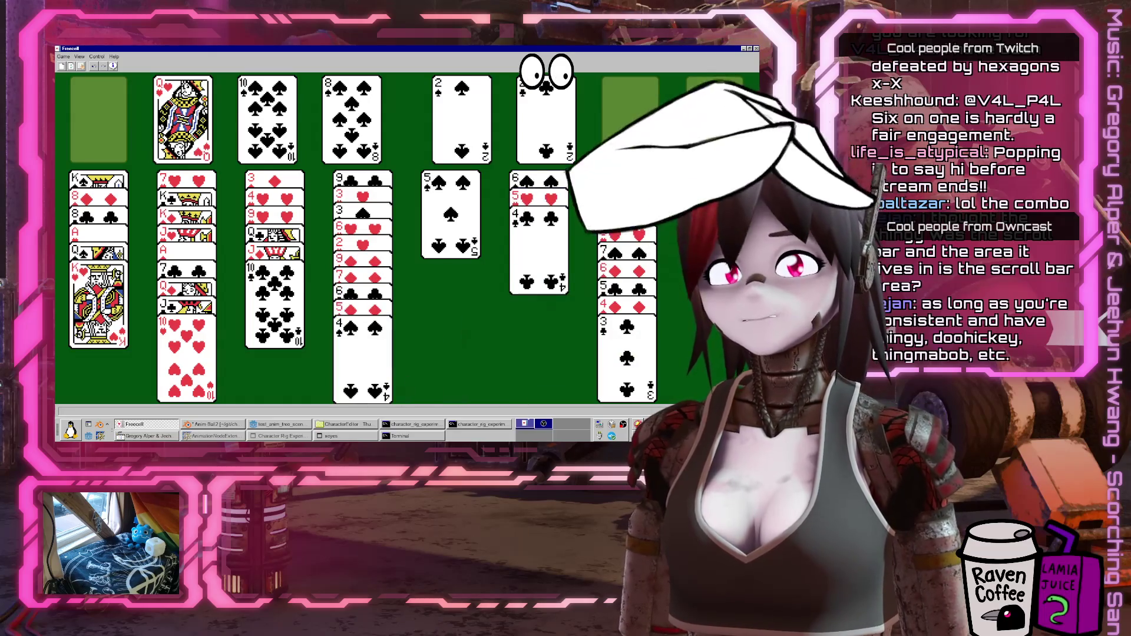
pyautogui.click(625, 381)
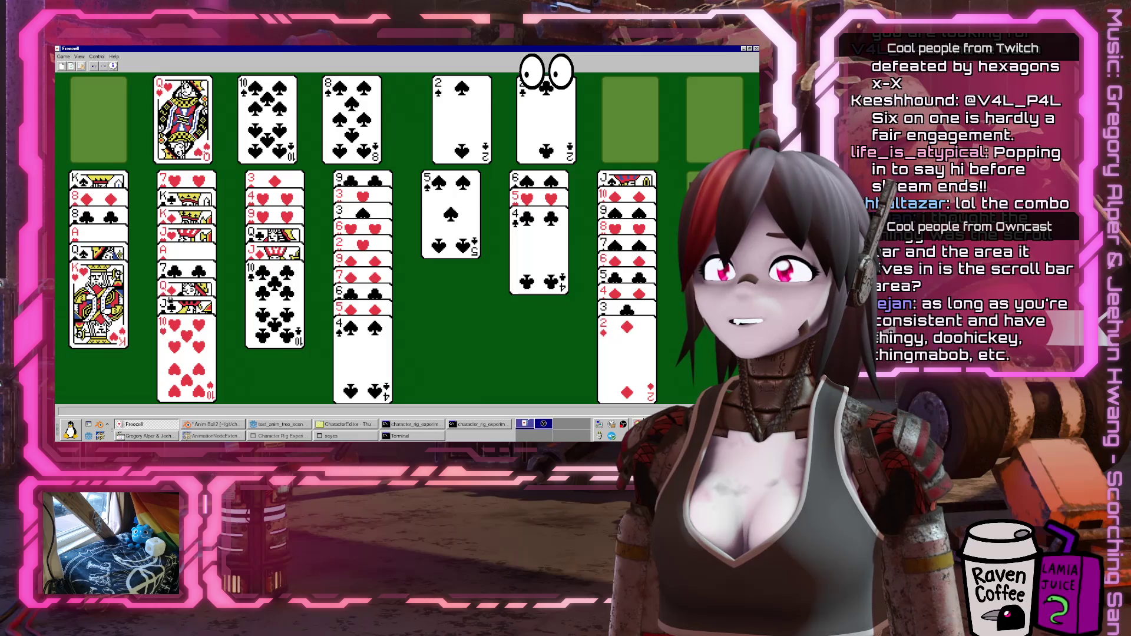
# Put the Q♥ in the empty ninth column and stack the J♣ and 10♥ on it.
pyautogui.click(182, 118)
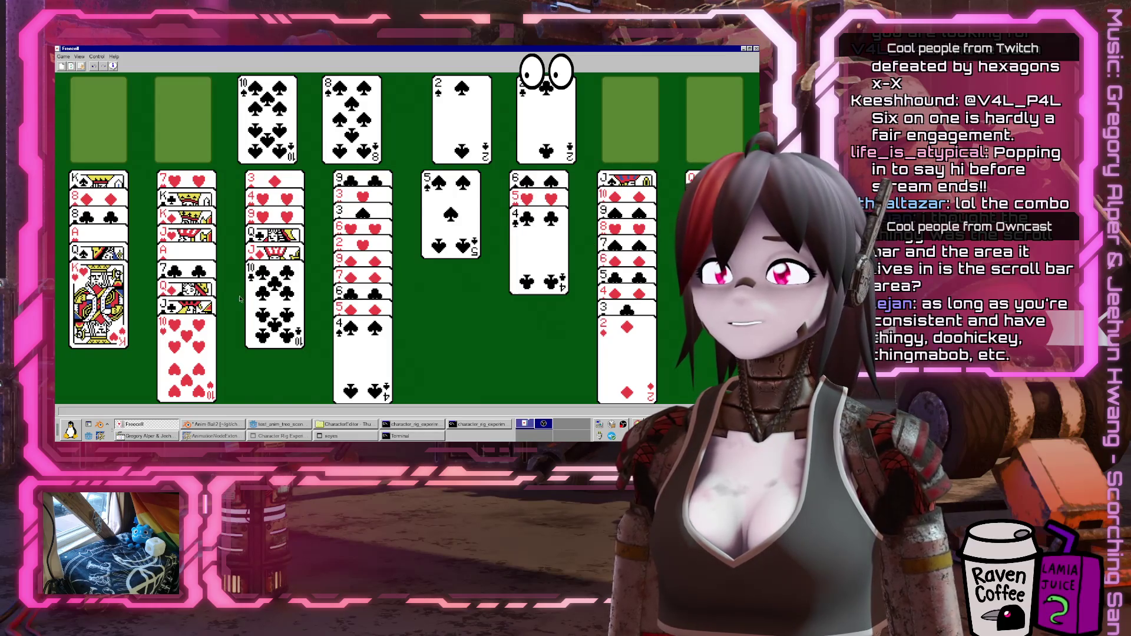
pyautogui.click(187, 308)
pyautogui.moveTo(186, 321)
pyautogui.mouseDown()
pyautogui.moveTo(75, 113)
pyautogui.moveTo(236, 375)
pyautogui.mouseUp()
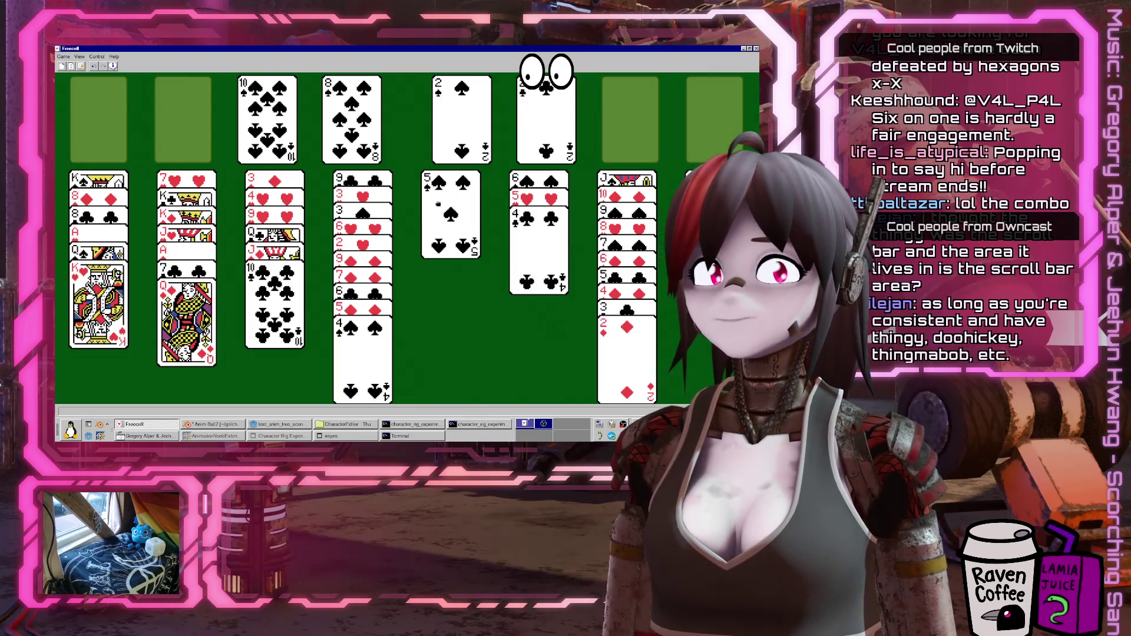
# Park the 5♠ in a free cell and build K♥-Q♠-J♥-10♣ in the fifth column.
pyautogui.moveTo(439, 203); pyautogui.dragTo(94, 112)
pyautogui.moveTo(98, 277)
pyautogui.mouseDown()
pyautogui.moveTo(239, 251)
pyautogui.moveTo(451, 186)
pyautogui.mouseUp()
pyautogui.moveTo(97, 254)
pyautogui.mouseDown()
pyautogui.moveTo(477, 219)
pyautogui.moveTo(471, 212)
pyautogui.mouseUp()
pyautogui.moveTo(274, 254); pyautogui.dragTo(450, 236)
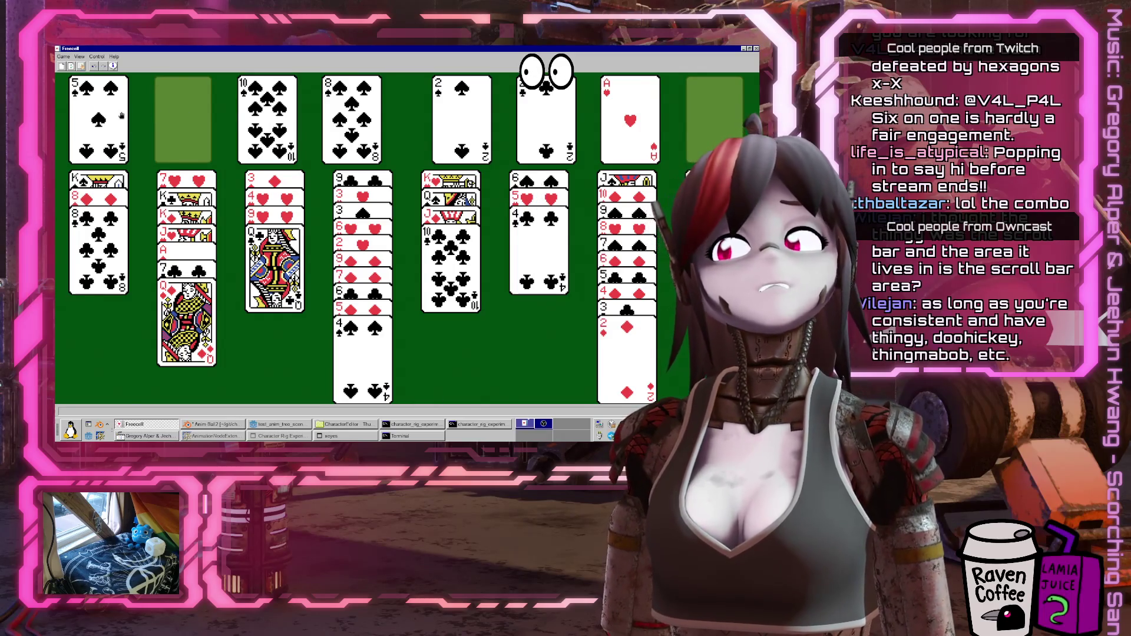
# Send the queen and the 4♥ to free cells, and put the 3♦ on the 4♠.
pyautogui.moveTo(297, 295)
pyautogui.mouseDown()
pyautogui.moveTo(204, 180)
pyautogui.moveTo(281, 327)
pyautogui.moveTo(303, 293)
pyautogui.moveTo(298, 324)
pyautogui.mouseUp()
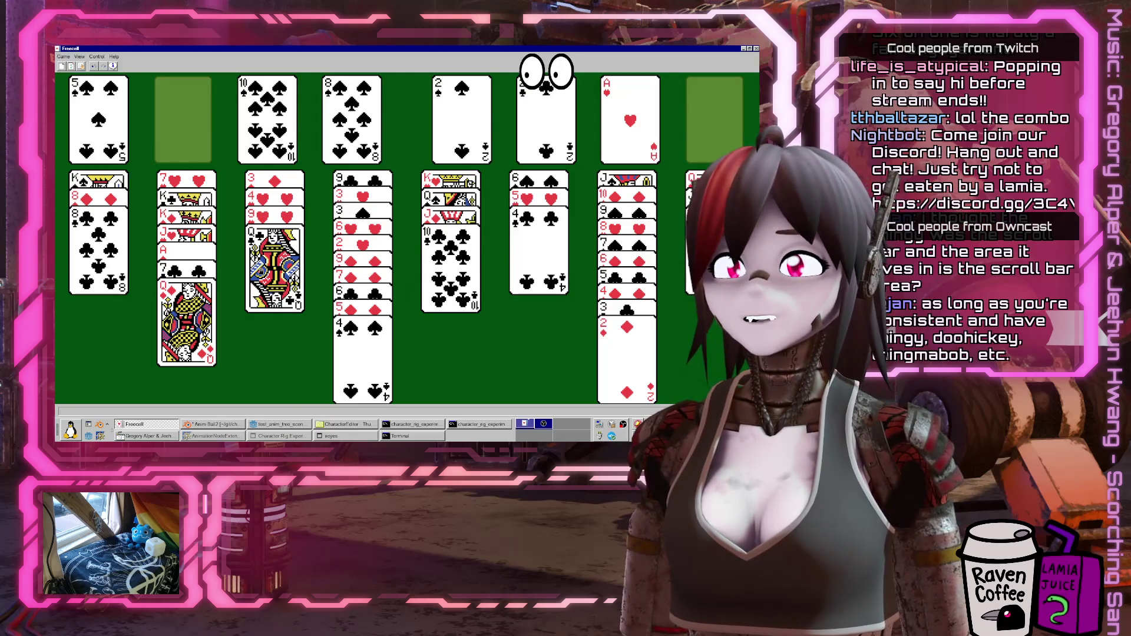
pyautogui.click(439, 302)
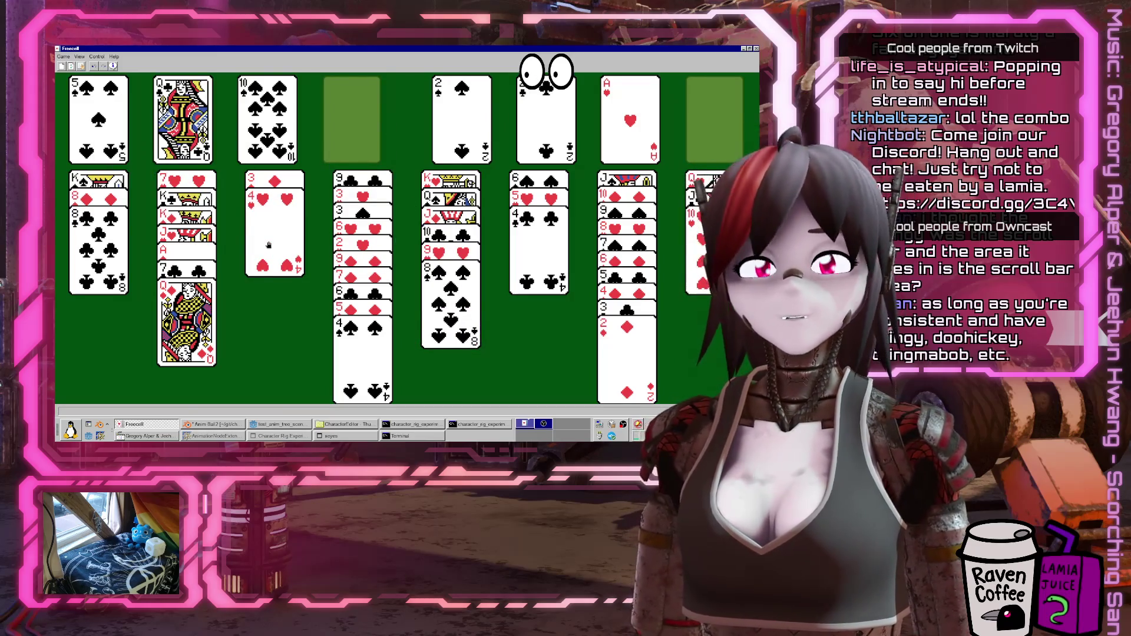
pyautogui.doubleClick(268, 245)
pyautogui.click(268, 245)
pyautogui.click(363, 353)
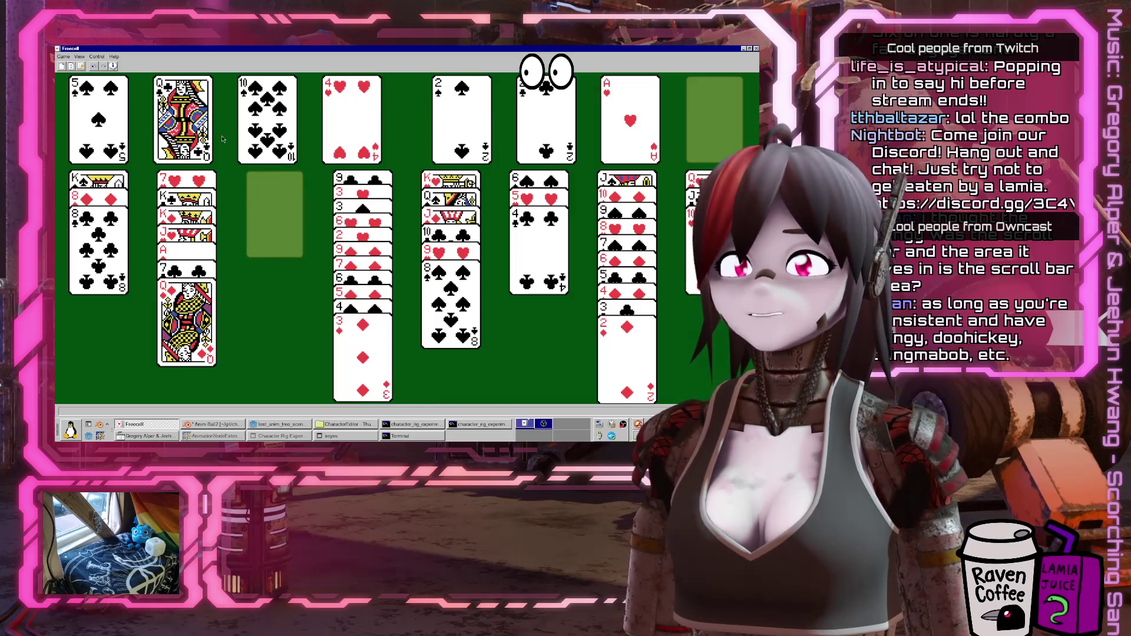
# Rebuild the third column with 5♠ and 4♥, then move the 7♦-to-3♦ run onto the 8♠.
pyautogui.click(99, 118)
pyautogui.click(274, 194)
pyautogui.click(351, 117)
pyautogui.click(274, 224)
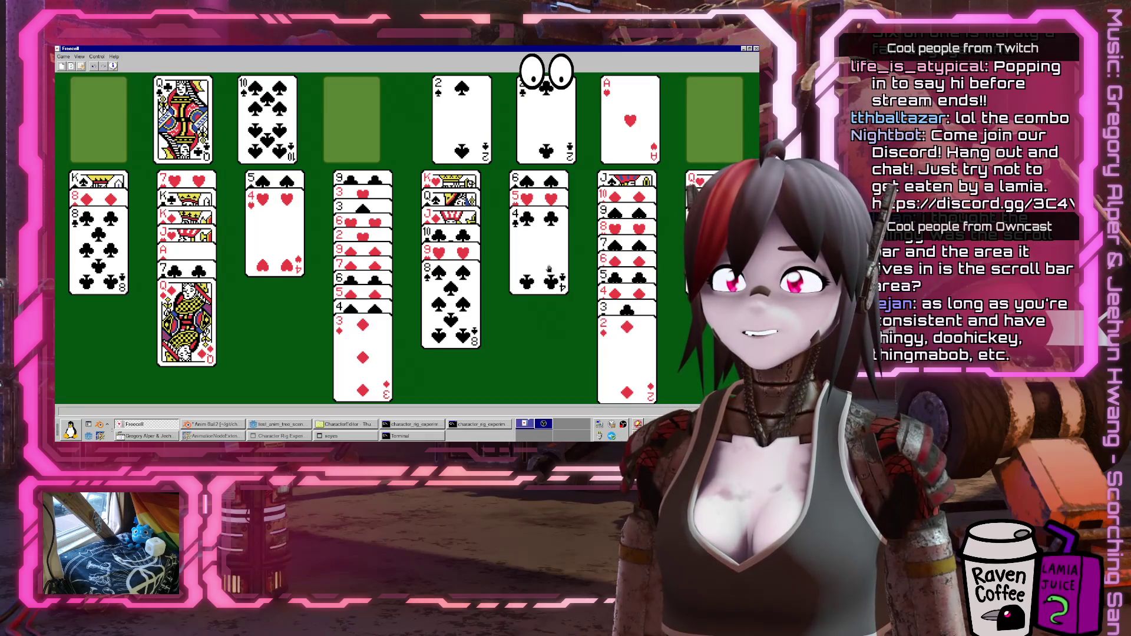
pyautogui.click(363, 354)
pyautogui.click(433, 287)
# Return the run to column 4, move the 3♦ onto the 4♣, and restore 6♠-5♦-4♠ on the 7♦.
pyautogui.click(433, 287)
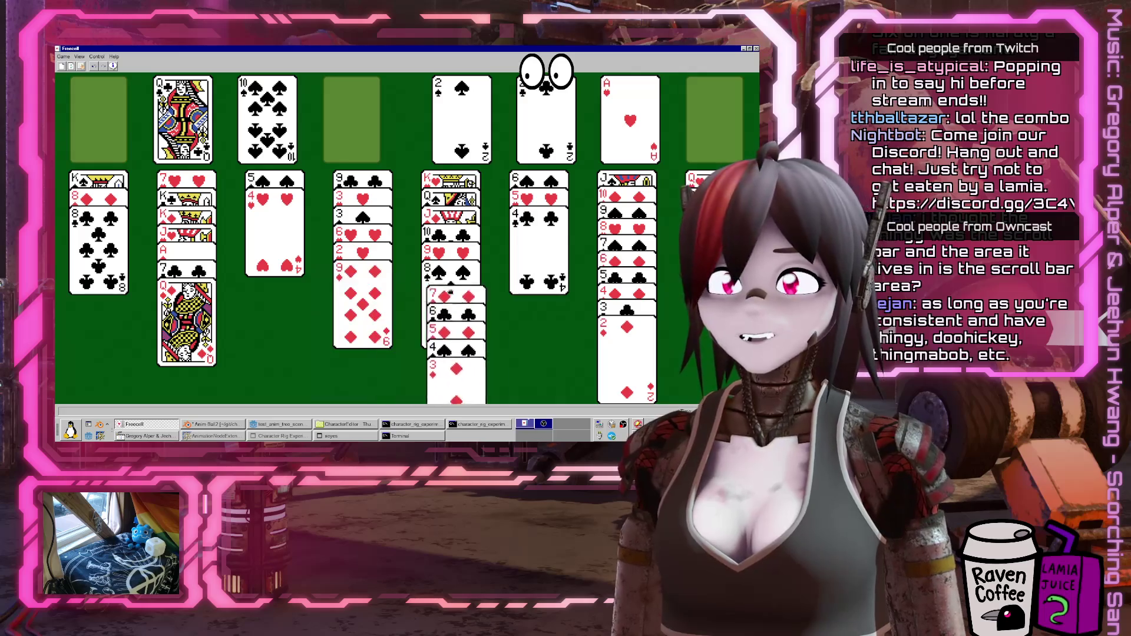
pyautogui.click(361, 360)
pyautogui.click(361, 360)
pyautogui.click(473, 286)
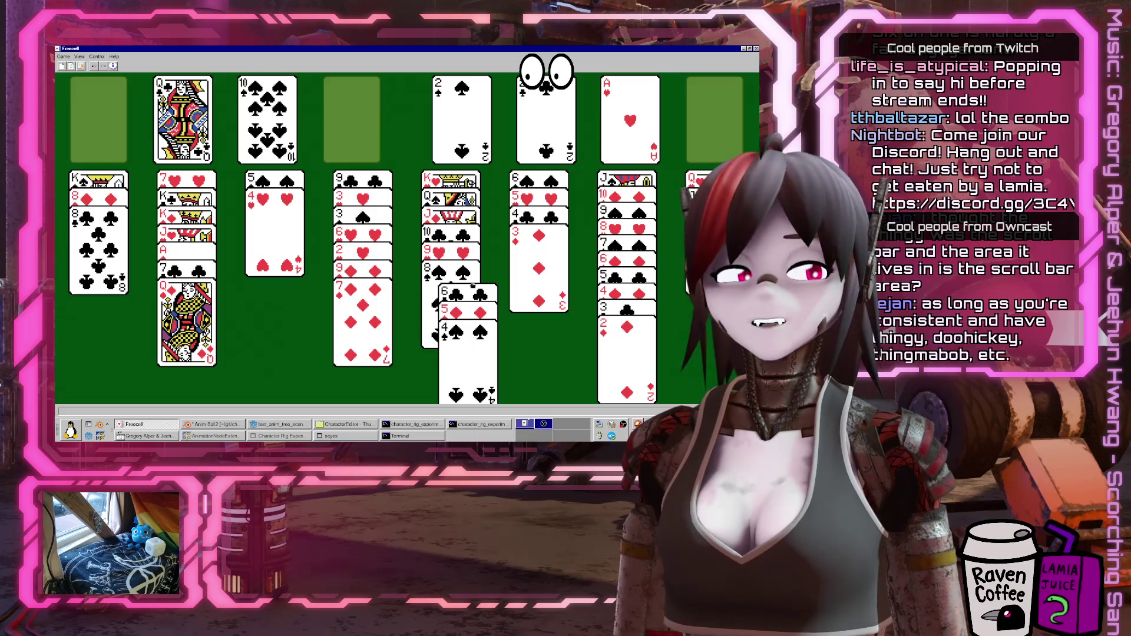
pyautogui.moveTo(473, 285); pyautogui.dragTo(356, 277)
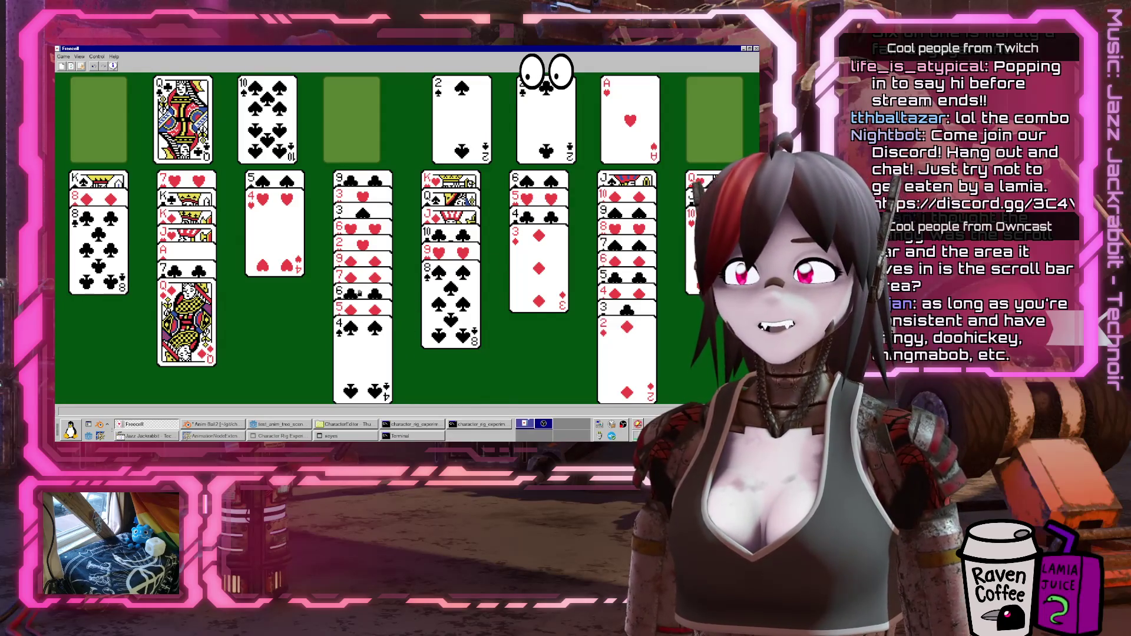
pyautogui.click(347, 276)
pyautogui.click(346, 304)
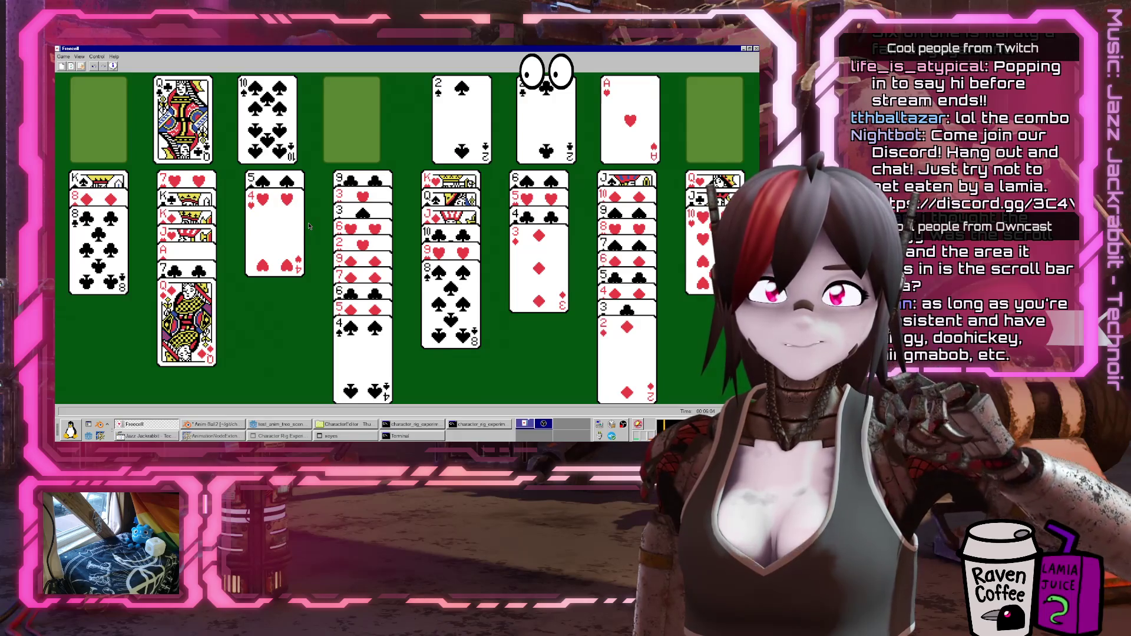
# Move J-10♥ onto Q♦, Q♥ to a free cell, the 7♦-to-4♠ run onto 8♠, and 3♦ onto 4♠.
pyautogui.click(186, 330)
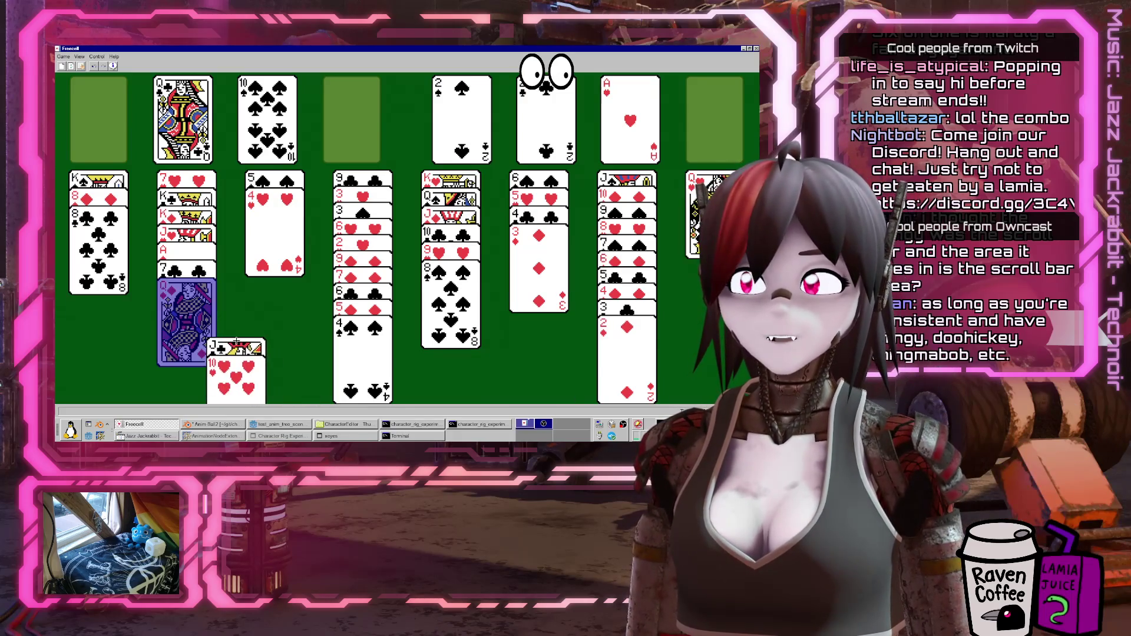
pyautogui.doubleClick(710, 212)
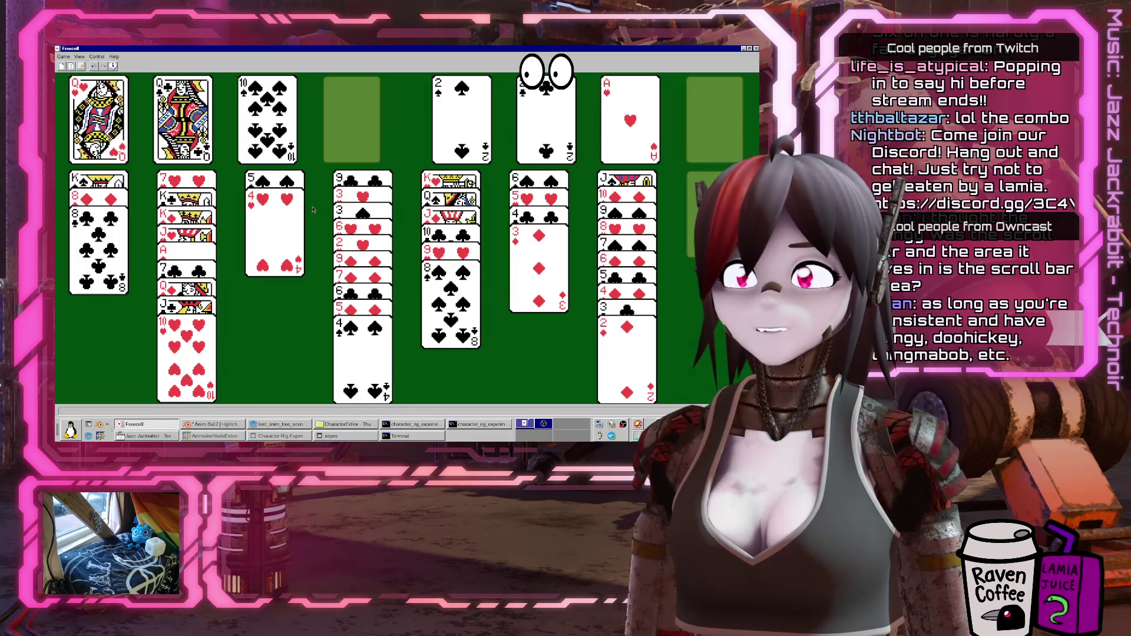
pyautogui.click(357, 278)
pyautogui.click(450, 265)
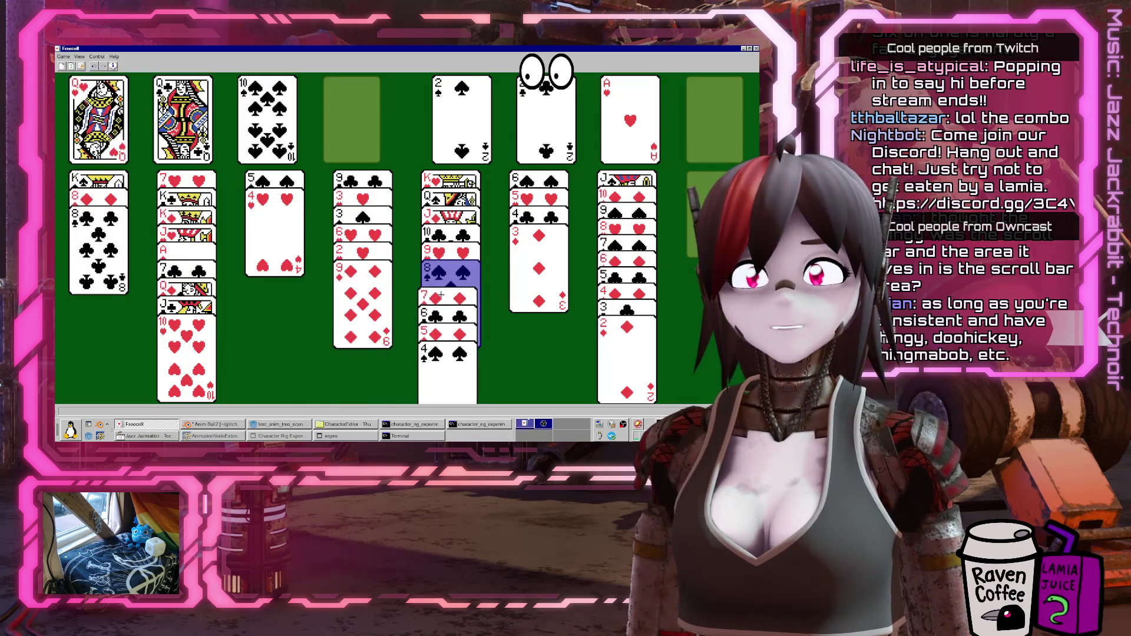
pyautogui.click(544, 251)
pyautogui.click(459, 377)
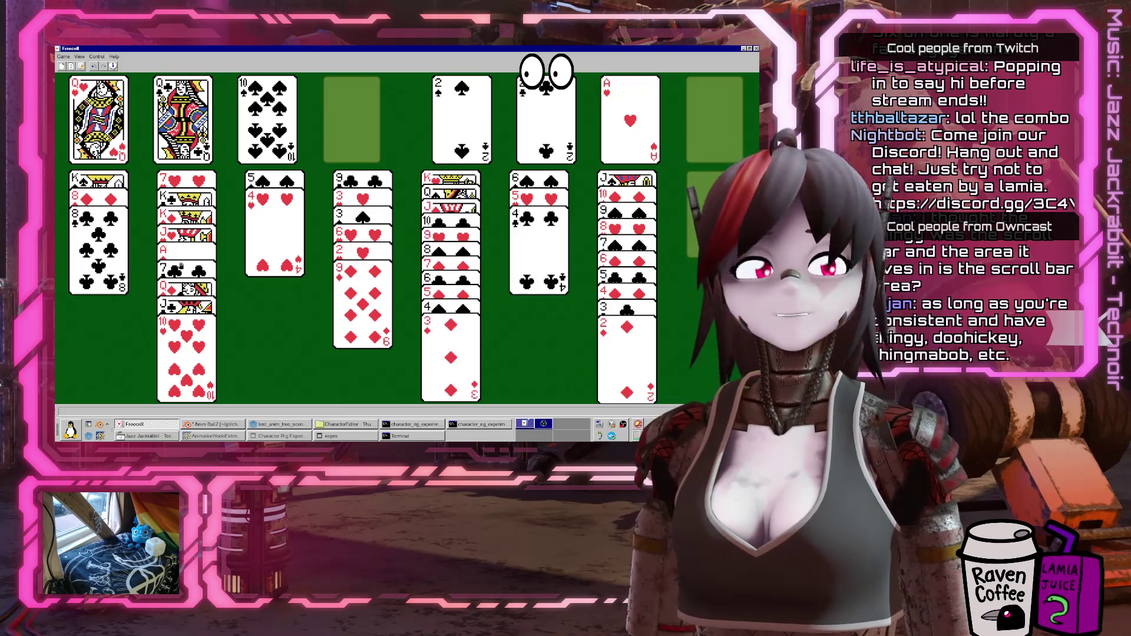
# Build 10♠-9♦-8♣ in column 8, put 5♠-4♥ on the 6♥, and Q♥ in column 3.
pyautogui.click(85, 244)
pyautogui.click(365, 259)
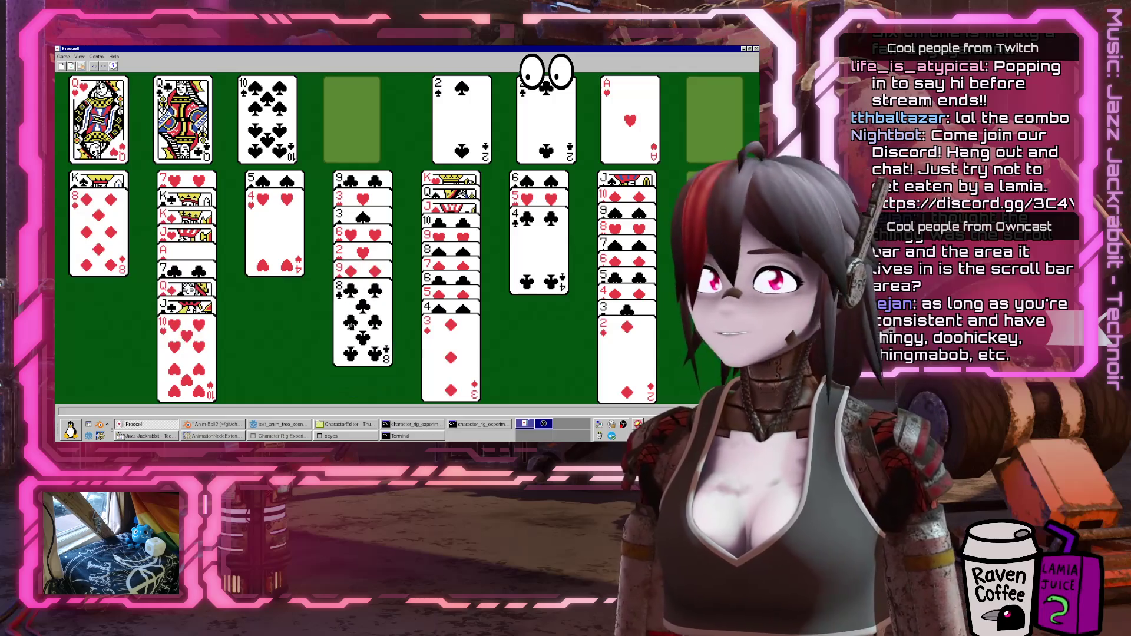
pyautogui.click(268, 118)
pyautogui.click(699, 194)
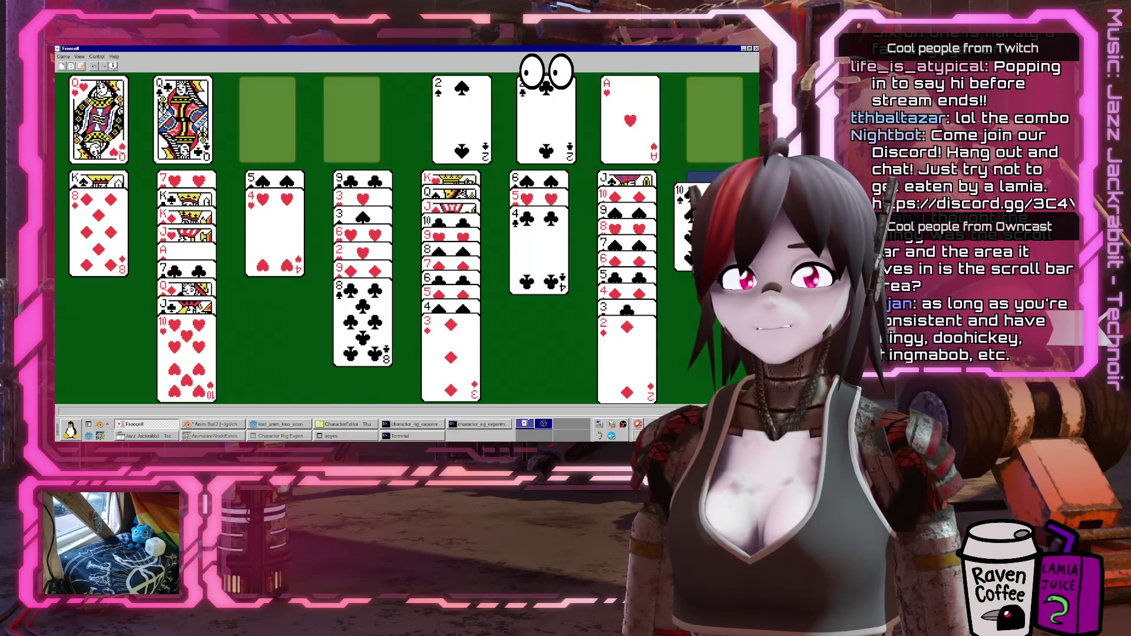
pyautogui.click(354, 271)
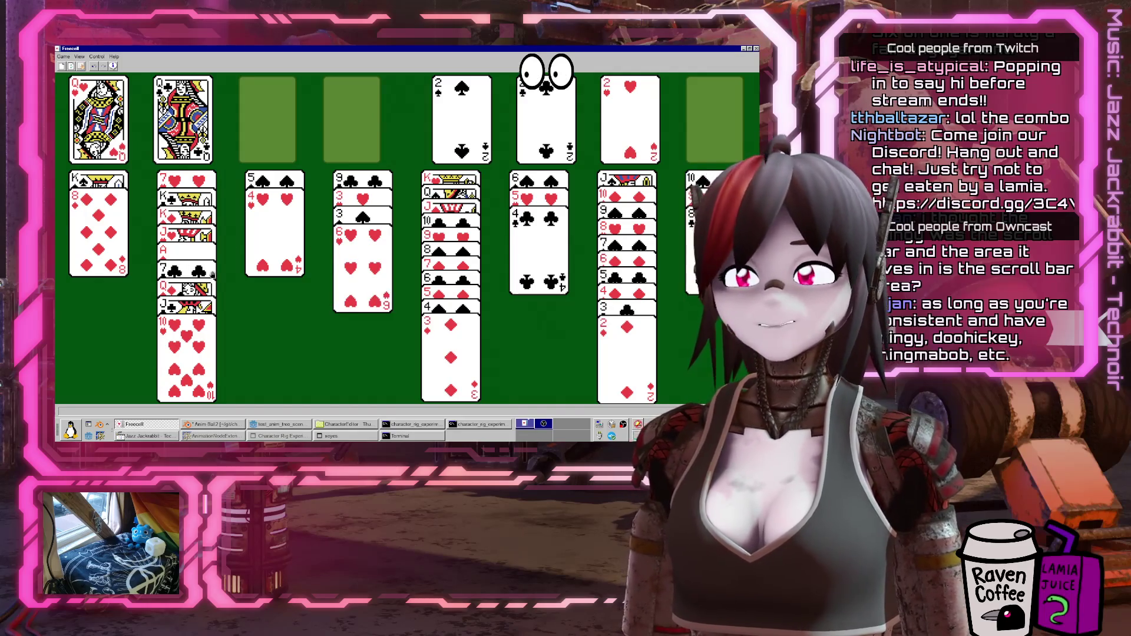
pyautogui.click(279, 187)
pyautogui.click(364, 277)
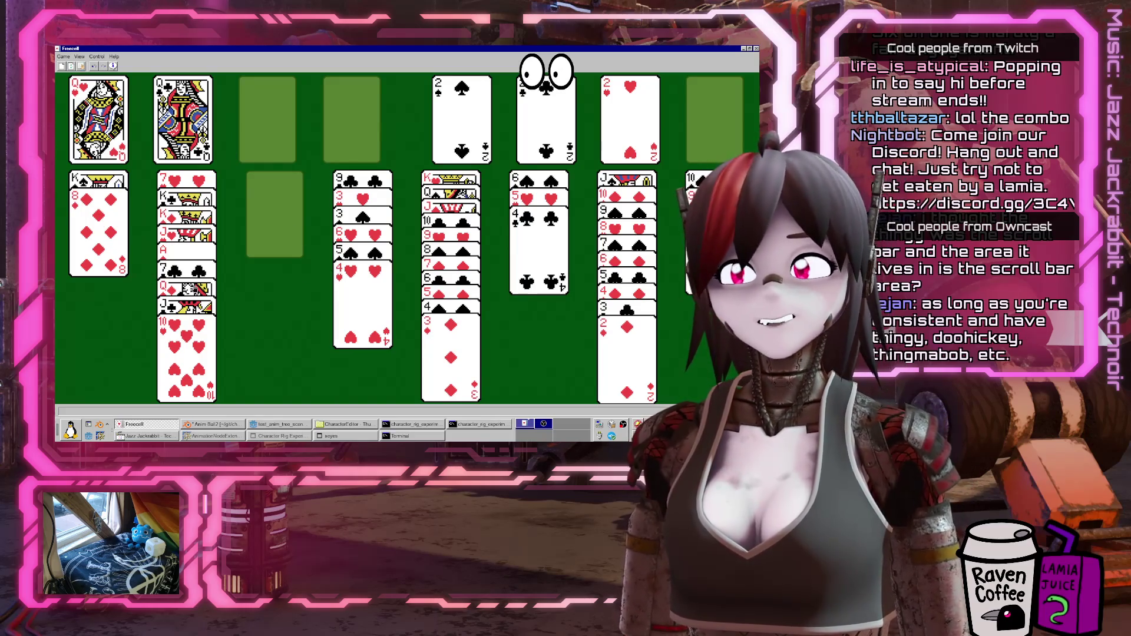
pyautogui.moveTo(97, 120)
pyautogui.mouseDown()
pyautogui.moveTo(274, 195)
pyautogui.moveTo(273, 212)
pyautogui.mouseUp()
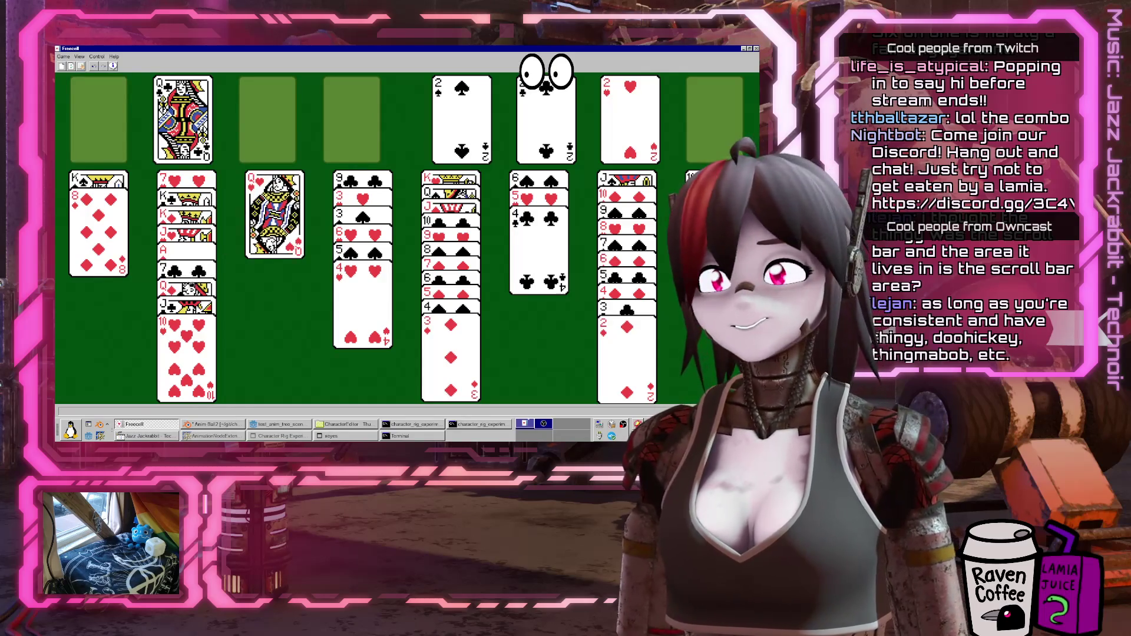
# Stack J♠-10♥ on Q♥, 7♣ on 8♦, play cards home, then Q♦ on K♠ with the J♠-to-8♥ run.
pyautogui.moveTo(187, 306)
pyautogui.mouseDown()
pyautogui.moveTo(275, 213)
pyautogui.moveTo(97, 119)
pyautogui.mouseUp()
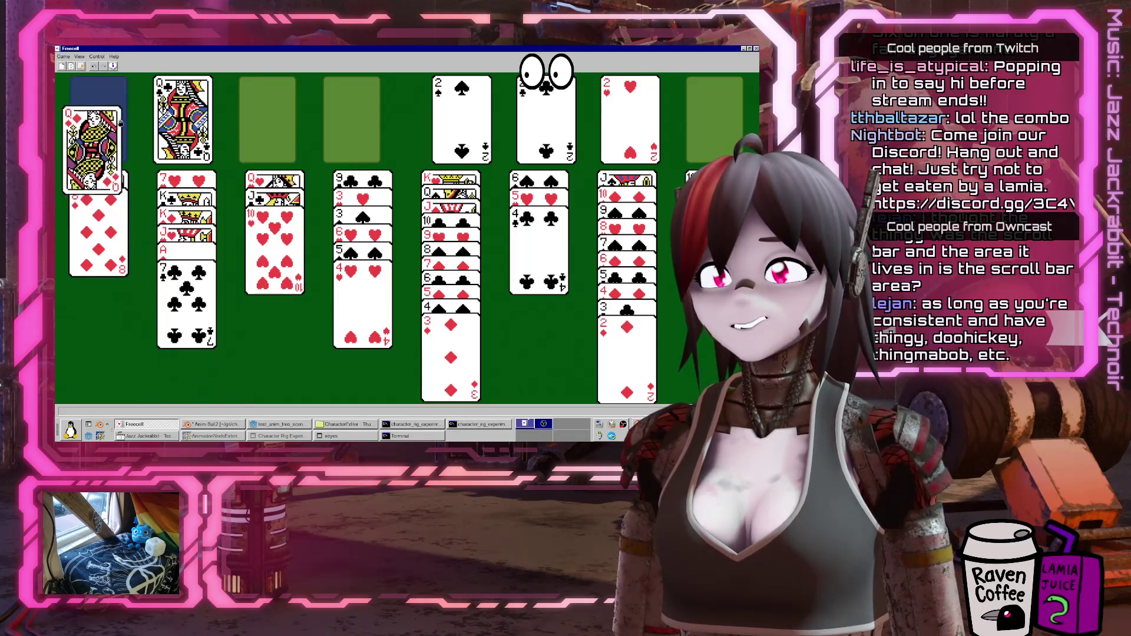
pyautogui.moveTo(186, 271); pyautogui.dragTo(83, 265)
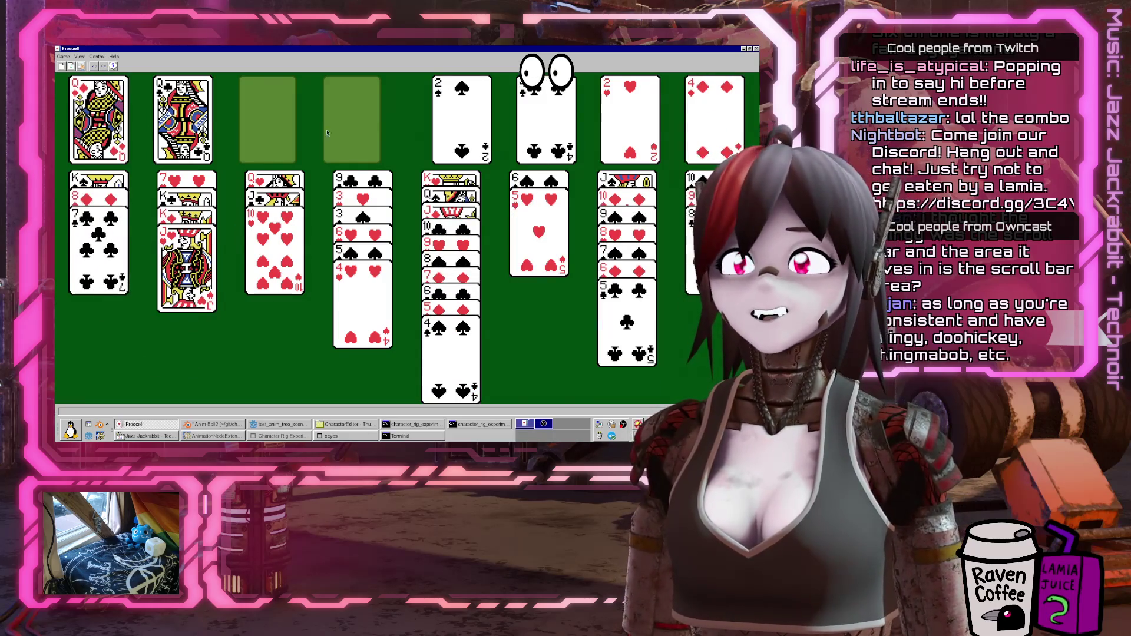
pyautogui.click(547, 174)
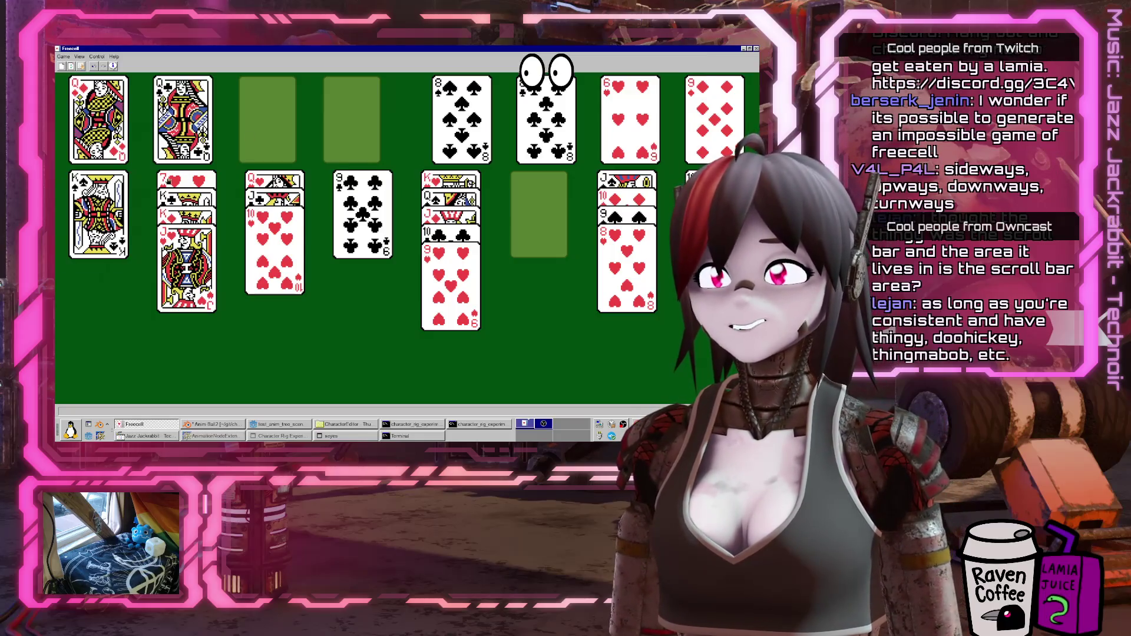
pyautogui.moveTo(106, 121); pyautogui.dragTo(108, 236)
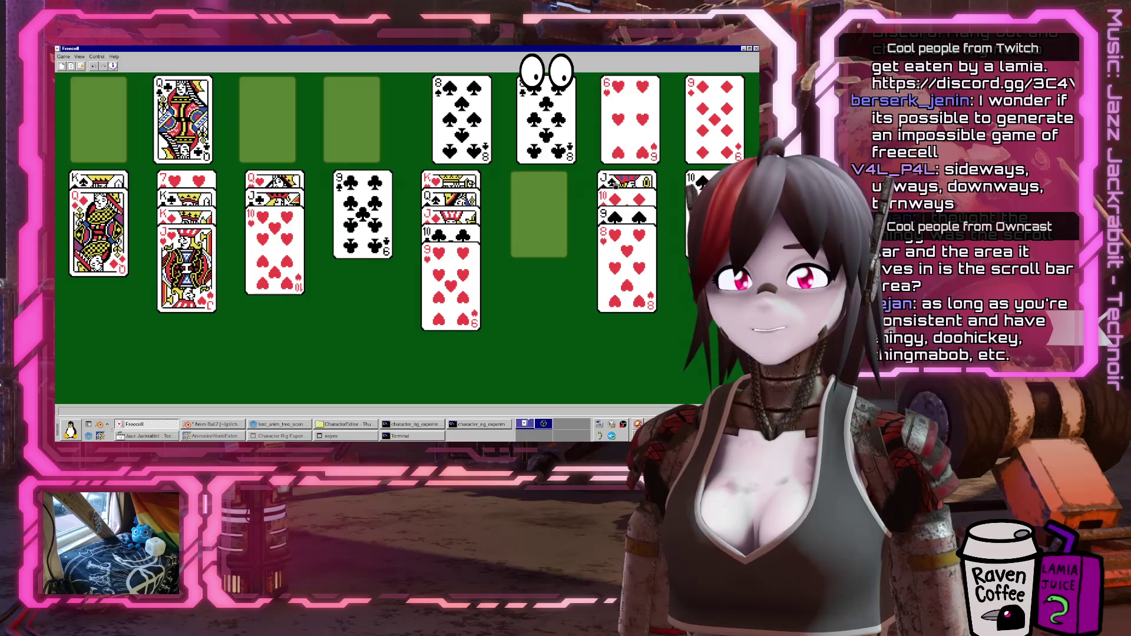
pyautogui.moveTo(613, 187); pyautogui.dragTo(94, 231)
# Build K♦-Q♣-J♦-10♠ in column 6, move 9♣ onto 10♥, and dismiss the win message.
pyautogui.moveTo(182, 230); pyautogui.dragTo(267, 120)
pyautogui.moveTo(183, 118)
pyautogui.mouseDown()
pyautogui.moveTo(186, 254)
pyautogui.moveTo(539, 212)
pyautogui.mouseUp()
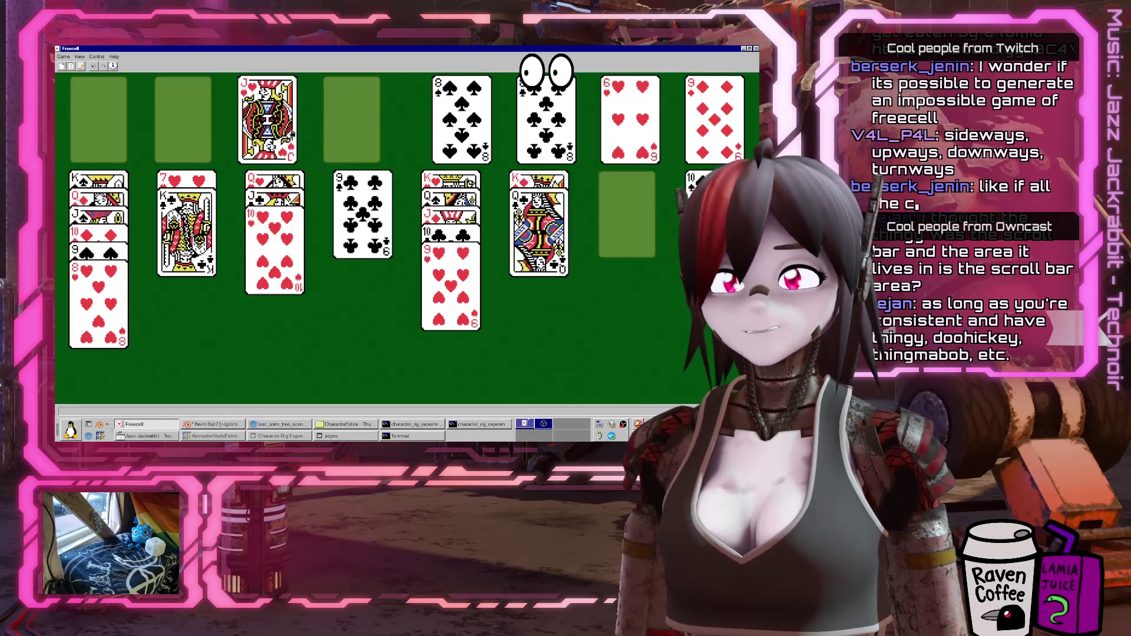
pyautogui.moveTo(267, 118); pyautogui.dragTo(538, 236)
pyautogui.moveTo(701, 183)
pyautogui.mouseDown()
pyautogui.moveTo(542, 277)
pyautogui.moveTo(539, 254)
pyautogui.mouseUp()
pyautogui.moveTo(363, 212)
pyautogui.mouseDown()
pyautogui.moveTo(394, 221)
pyautogui.moveTo(363, 215)
pyautogui.moveTo(275, 259)
pyautogui.mouseUp()
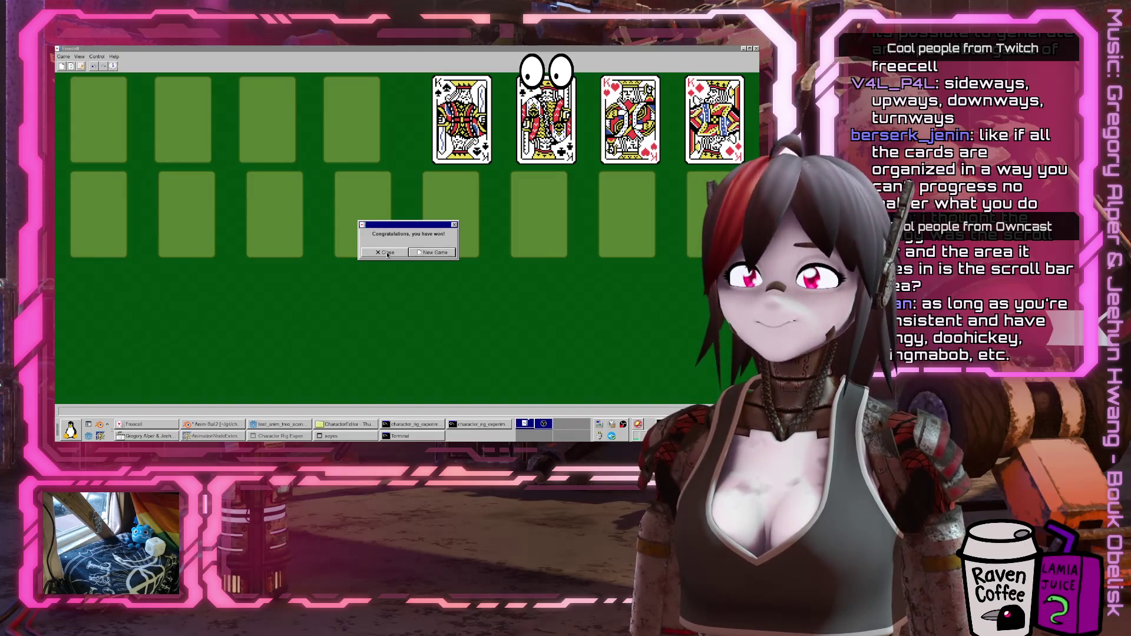
pyautogui.click(387, 253)
# Scroll the AnimationNodeExtension docs, then bring the Character Rig Experiments (DEBUG) window to the front.
pyautogui.scroll(-4, 426, 328)
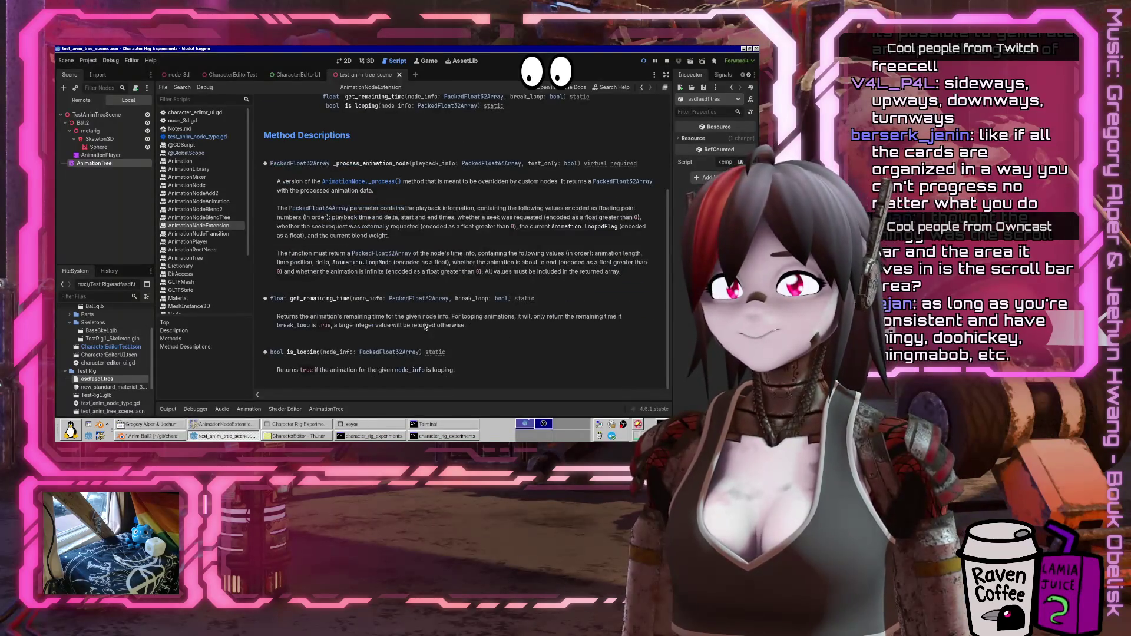
pyautogui.scroll(4, 426, 327)
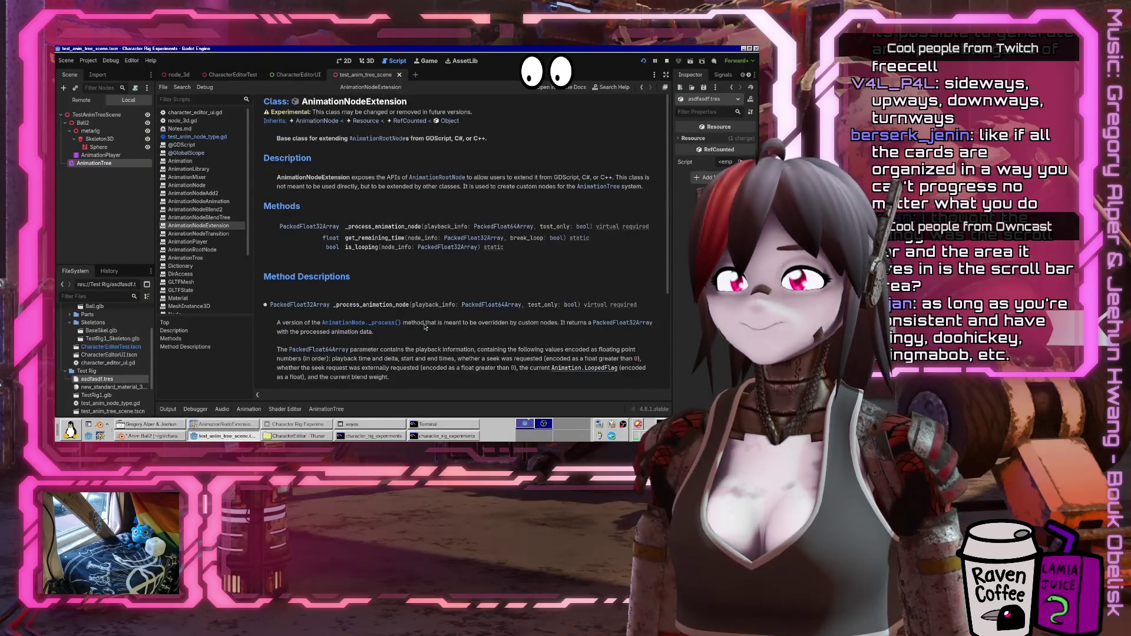
pyautogui.click(282, 425)
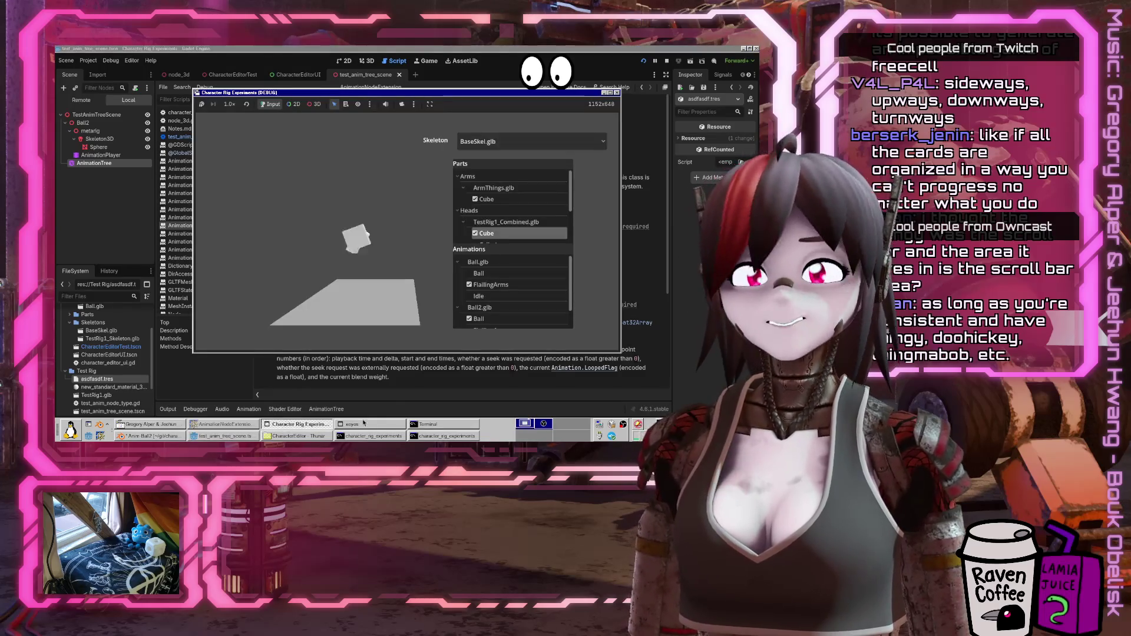